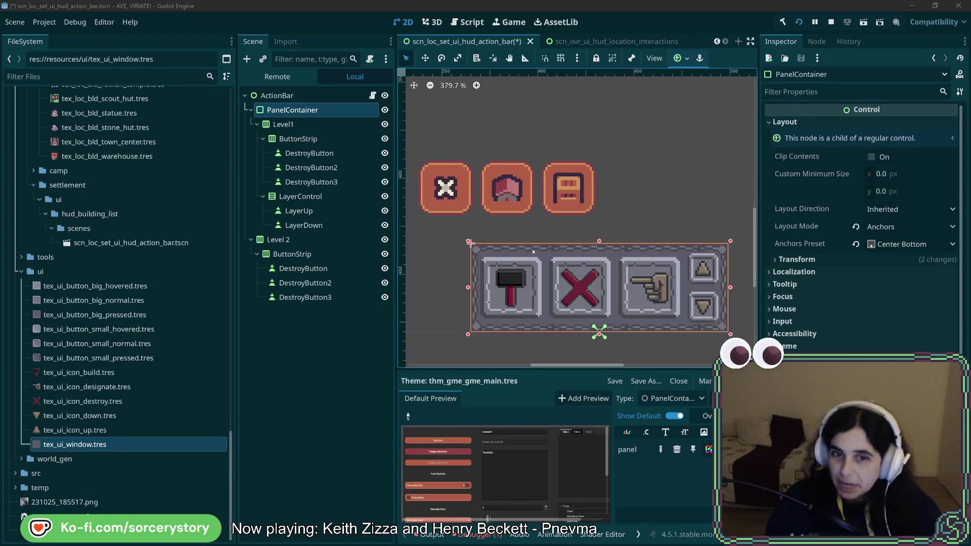
Browse the action bar's ActionBar, PanelContainer, Level1, ButtonStrip and LayerControl nodes
{"action": "left_click", "coordinate": [302, 111]}
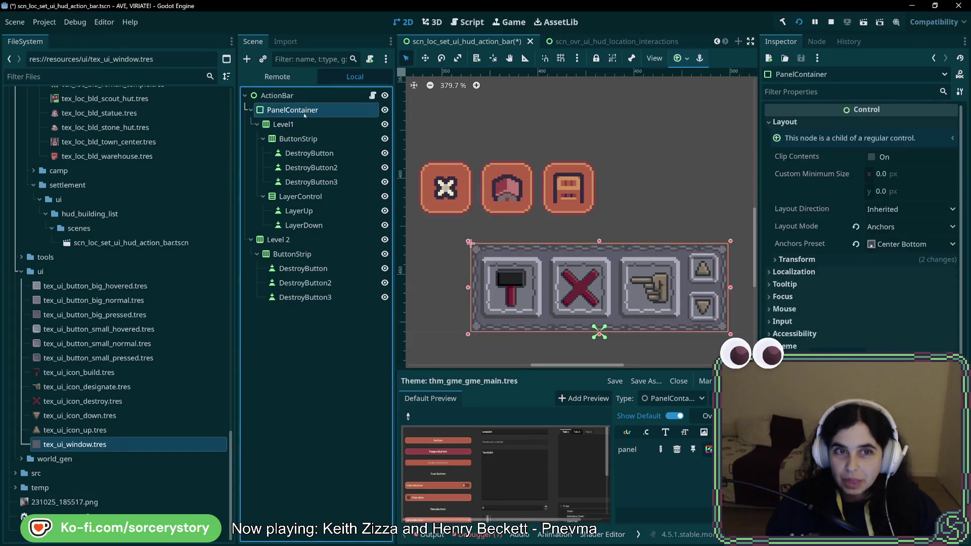
{"action": "key", "text": "Up"}
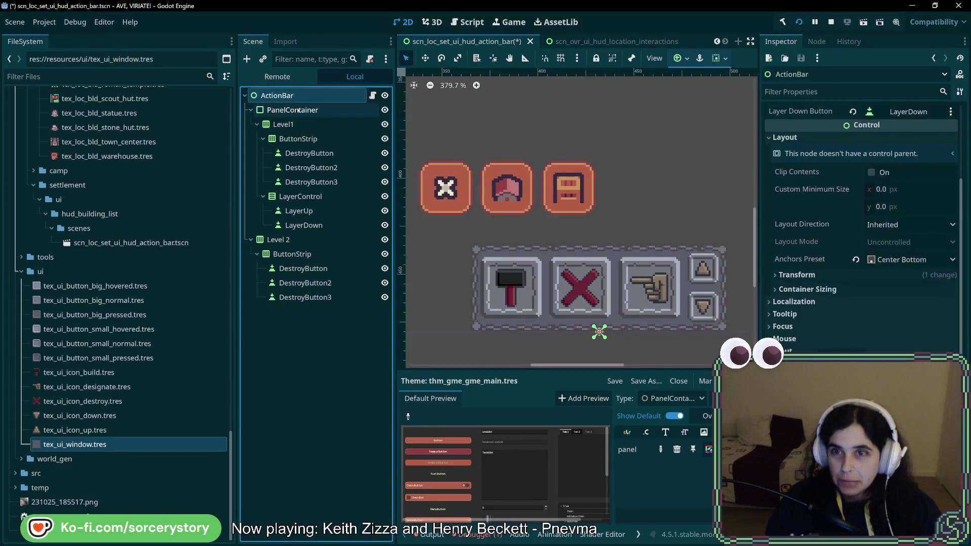
{"action": "scroll", "coordinate": [890, 221], "scroll_direction": "up", "scroll_amount": 3}
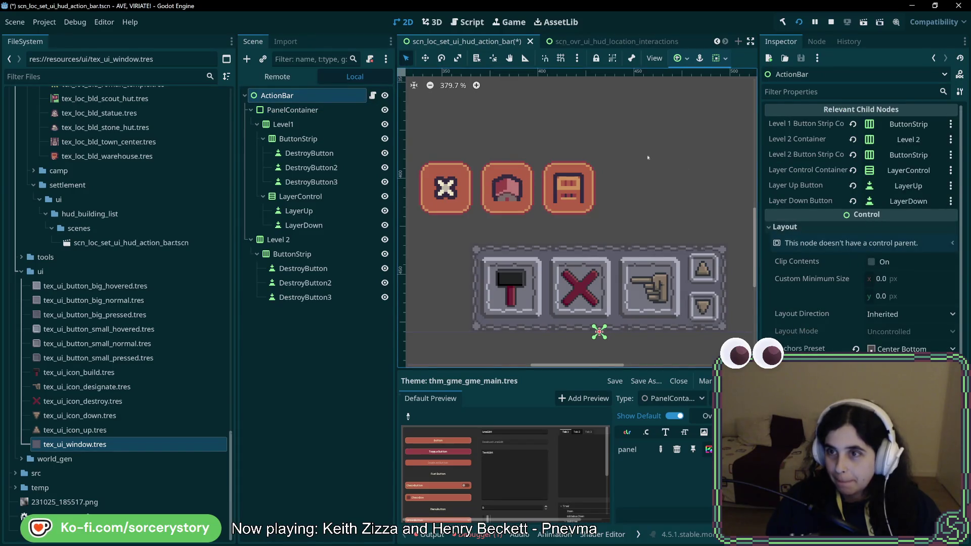
{"action": "left_click", "coordinate": [292, 110]}
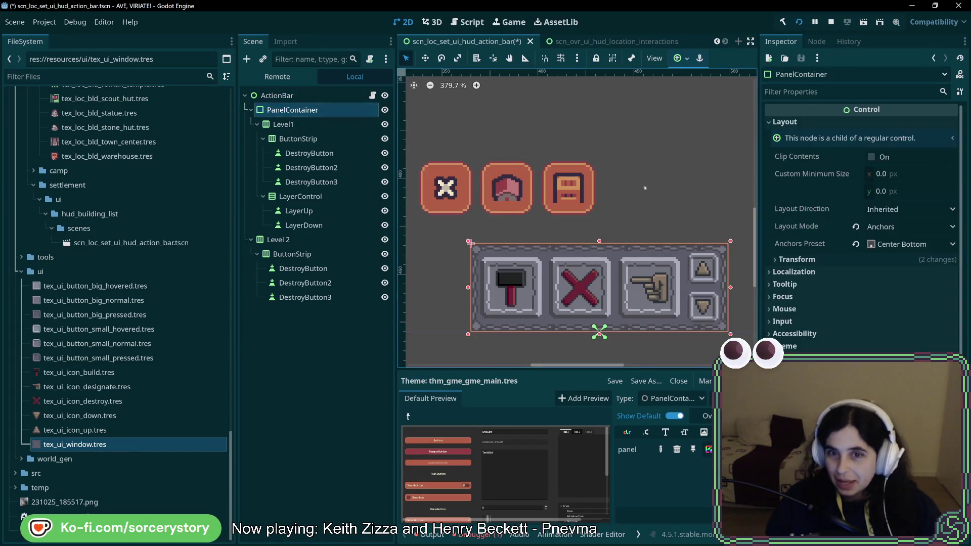
{"action": "scroll", "coordinate": [691, 209], "scroll_direction": "right", "scroll_amount": 1}
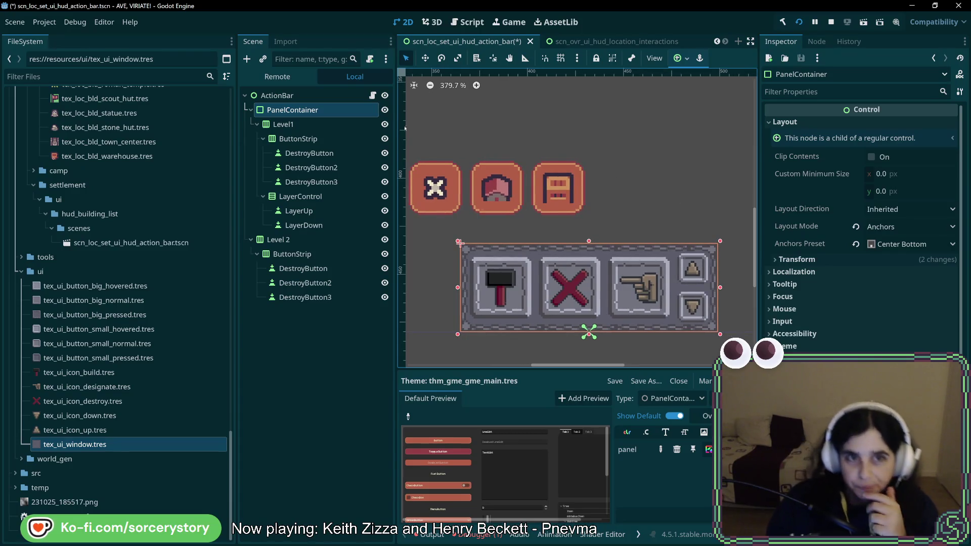
{"action": "left_click", "coordinate": [323, 125]}
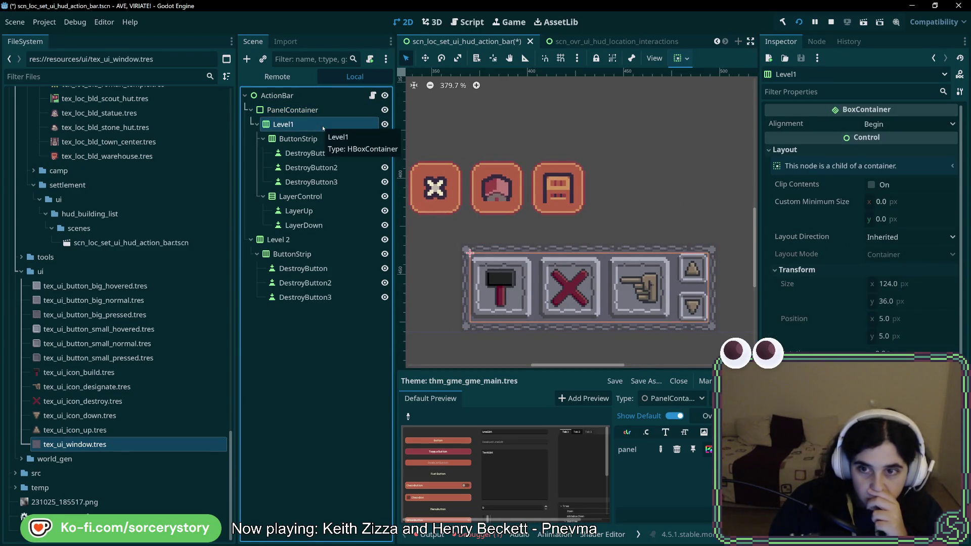
{"action": "left_click", "coordinate": [293, 110]}
{"action": "left_click", "coordinate": [325, 120]}
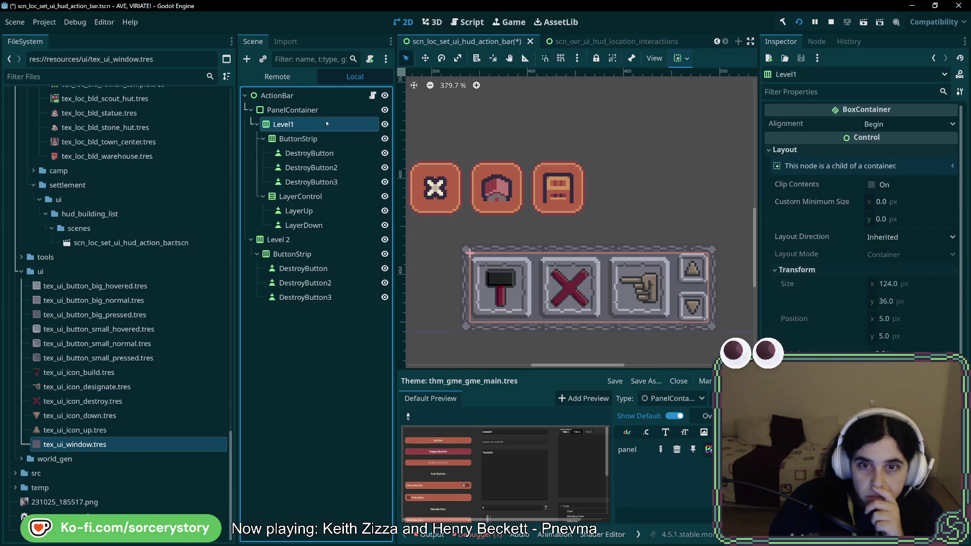
{"action": "left_click", "coordinate": [324, 138]}
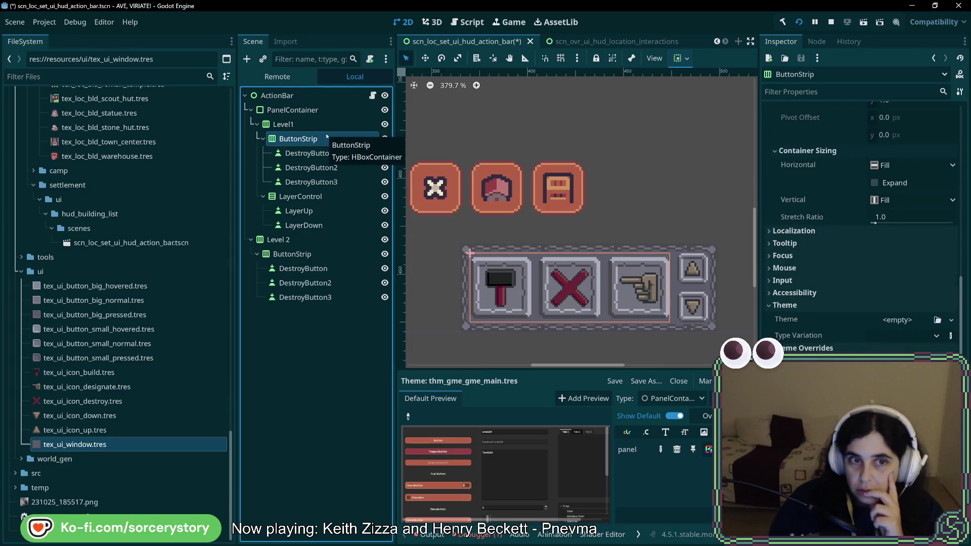
{"action": "left_click", "coordinate": [316, 196]}
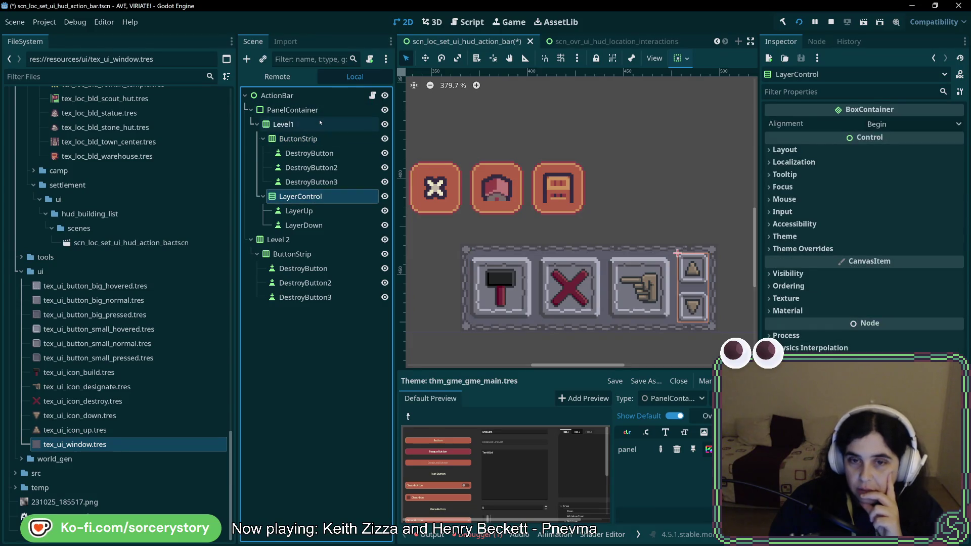
Back on PanelContainer, expand Transform to show its 134×46 size at -67, -46
{"action": "left_click", "coordinate": [320, 122]}
{"action": "left_click", "coordinate": [318, 110]}
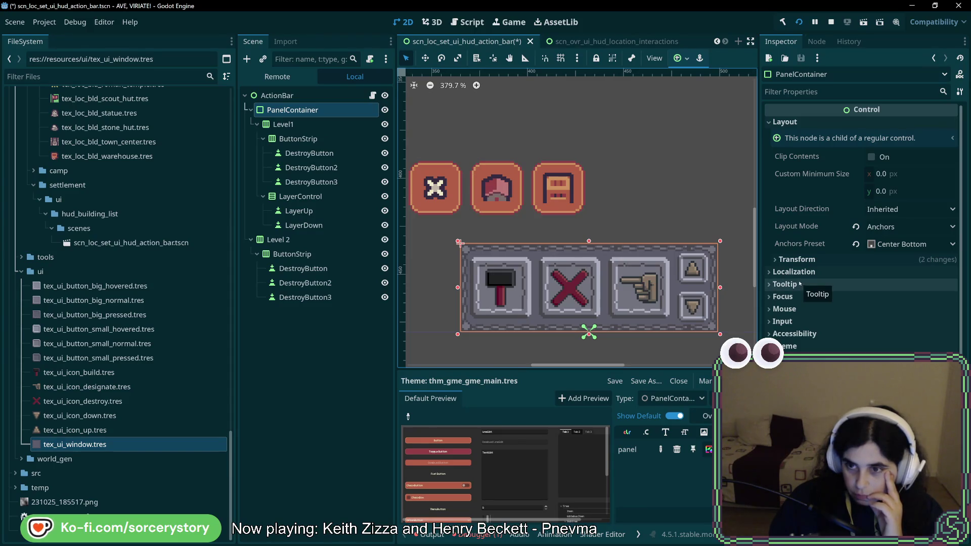
{"action": "left_click", "coordinate": [797, 260]}
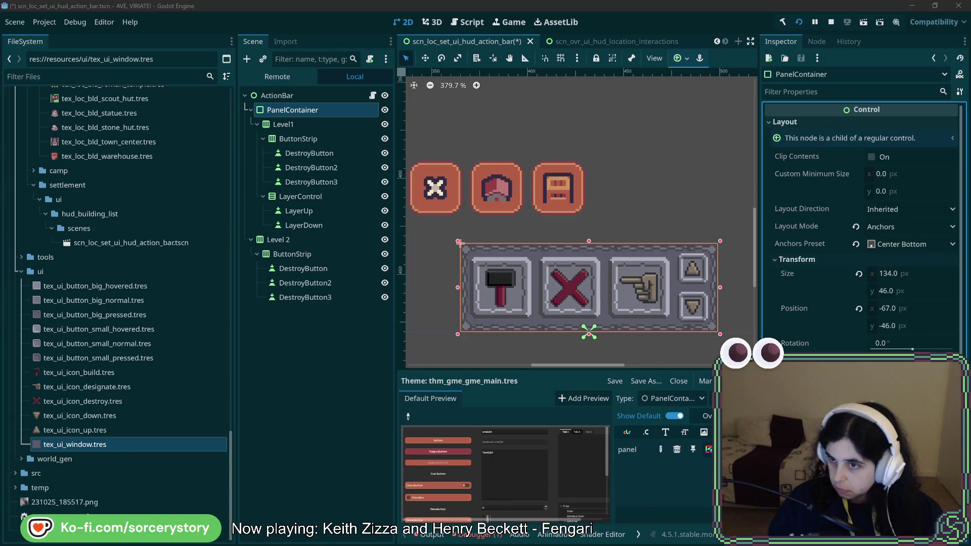
Set the PanelContainer Size x to 144 and check that Level1 sits at 124×36, offset 10, 5
{"action": "left_click", "coordinate": [905, 274]}
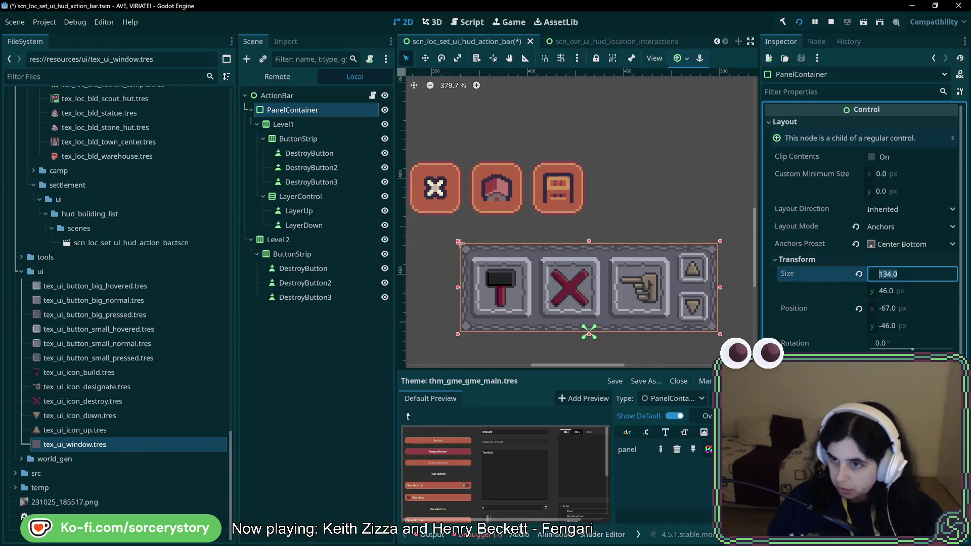
{"action": "type", "text": "144"}
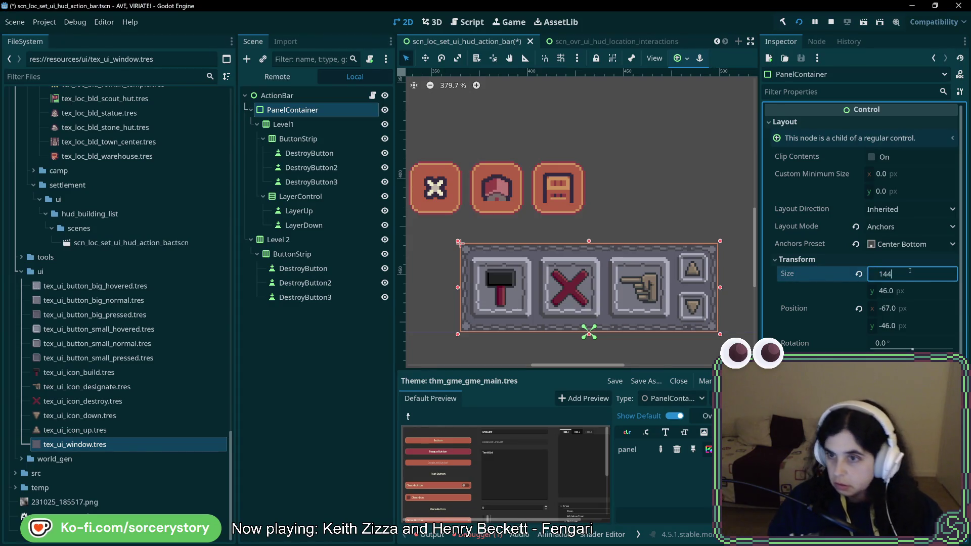
{"action": "key", "text": "Return"}
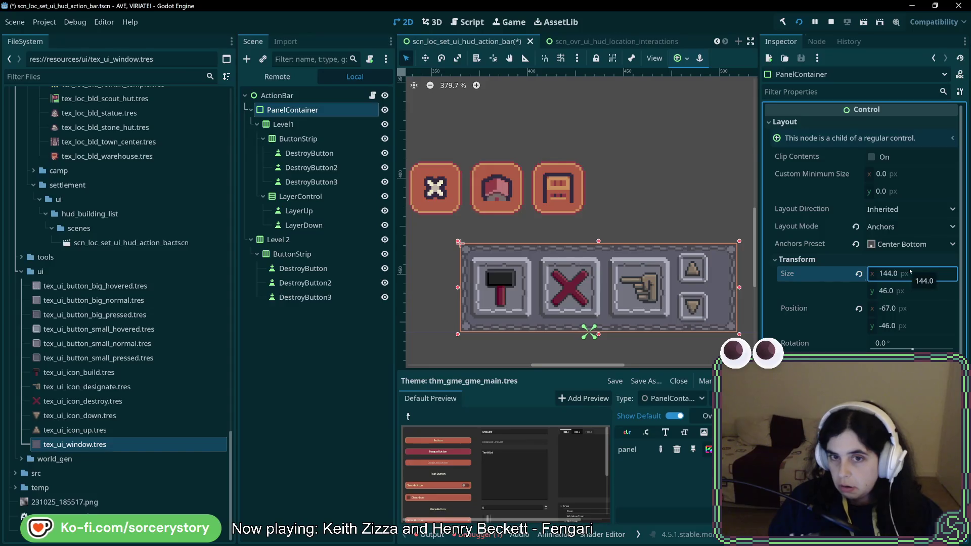
{"action": "left_click", "coordinate": [284, 123]}
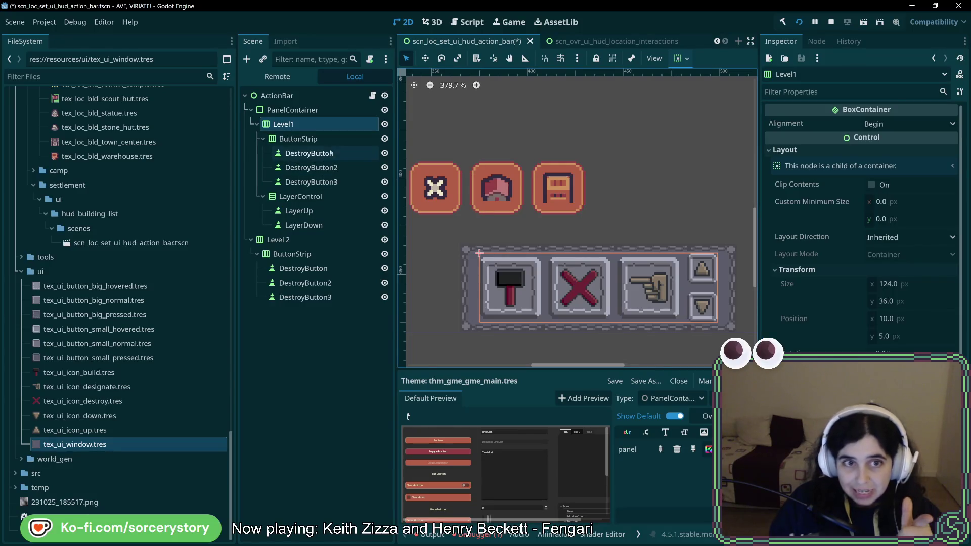
{"action": "left_click", "coordinate": [327, 110]}
{"action": "left_click", "coordinate": [327, 119]}
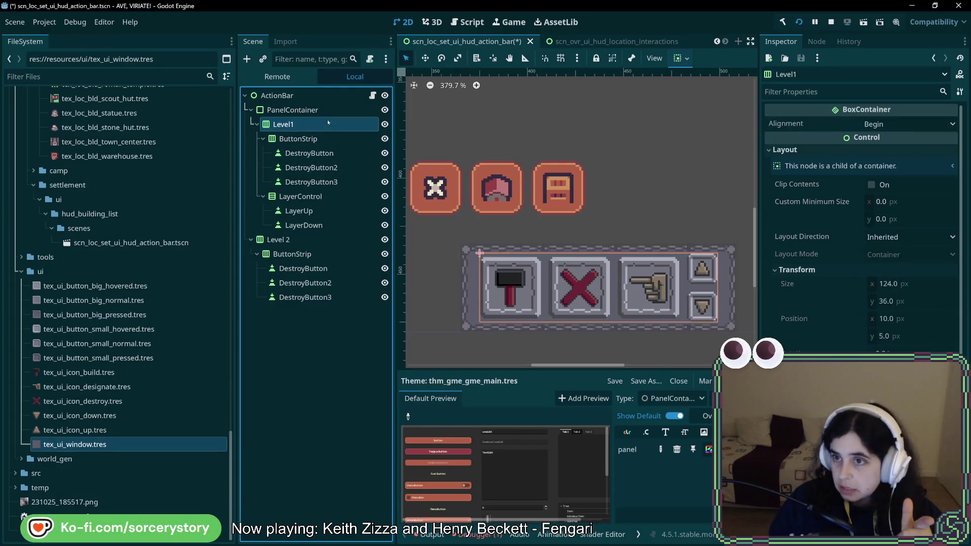
{"action": "left_click", "coordinate": [288, 110]}
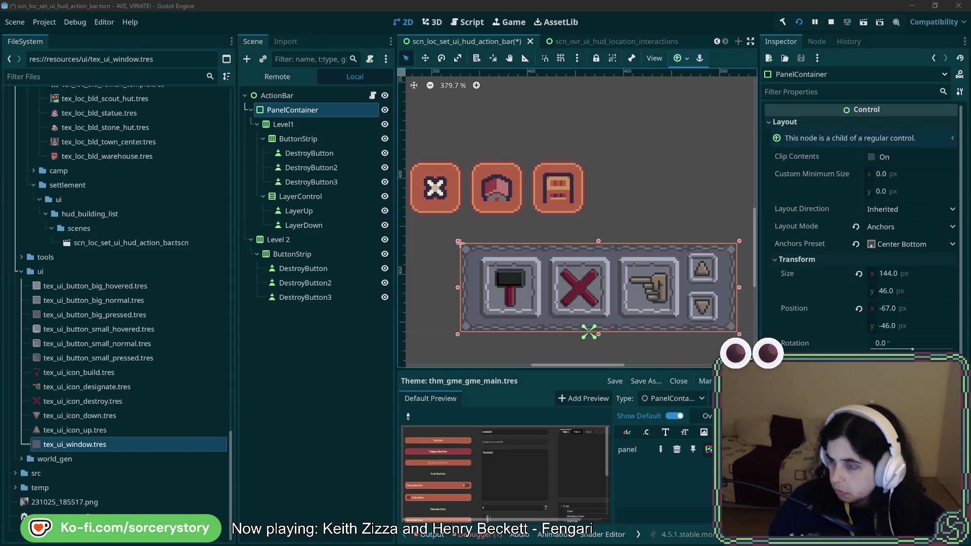
Enter 48 as the PanelContainer's Size y
{"action": "left_click", "coordinate": [902, 291]}
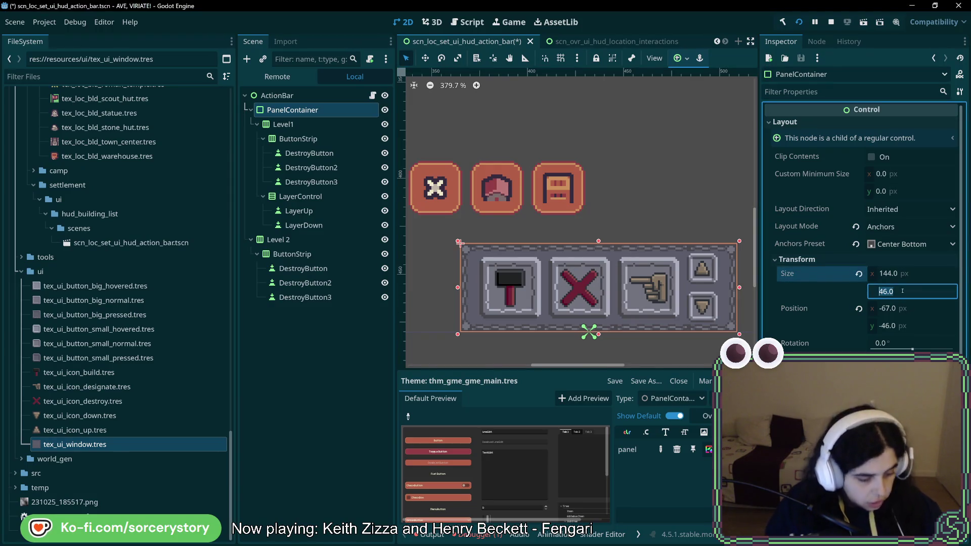
{"action": "type", "text": "48"}
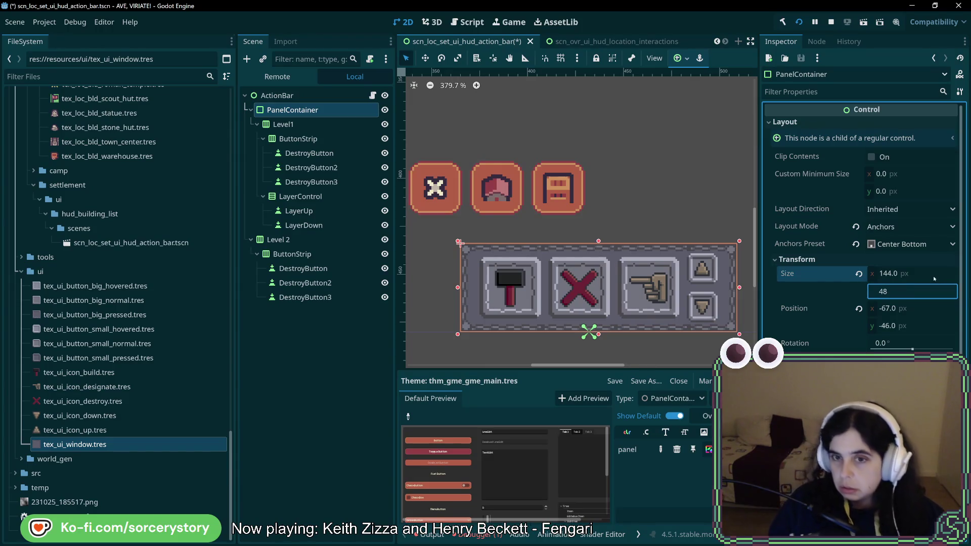
{"action": "key", "text": "Return"}
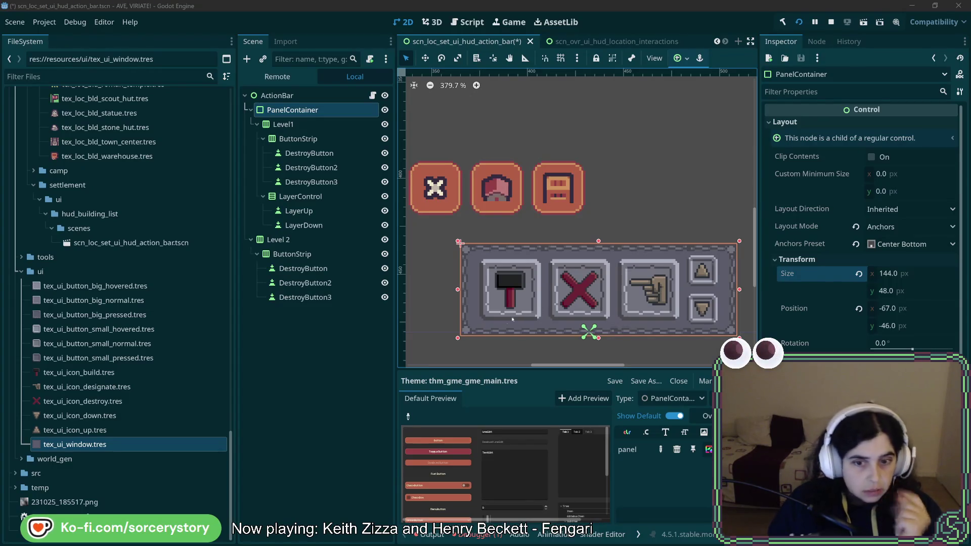
Open the main theme's panel StyleBoxTexture from the Theme editor
{"action": "left_click", "coordinate": [678, 399]}
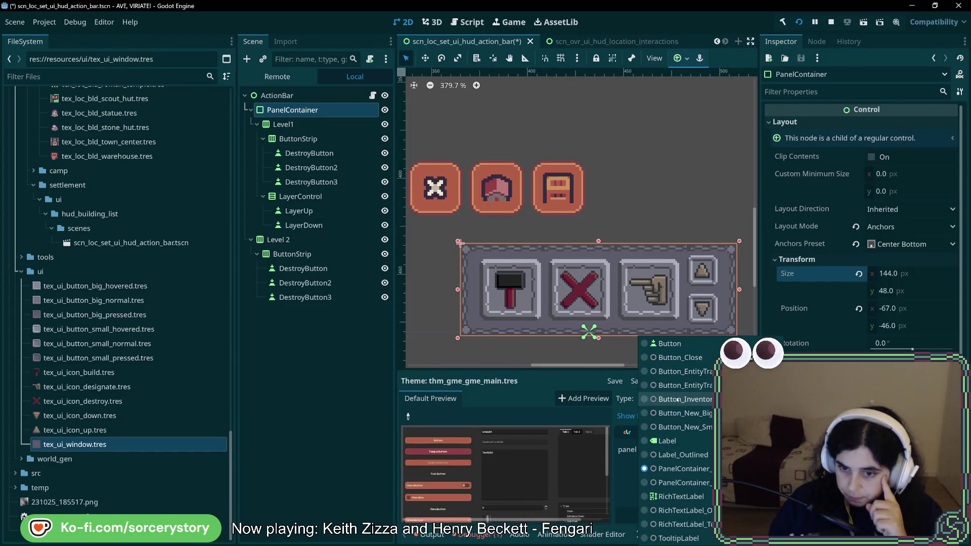
{"action": "left_click", "coordinate": [683, 469]}
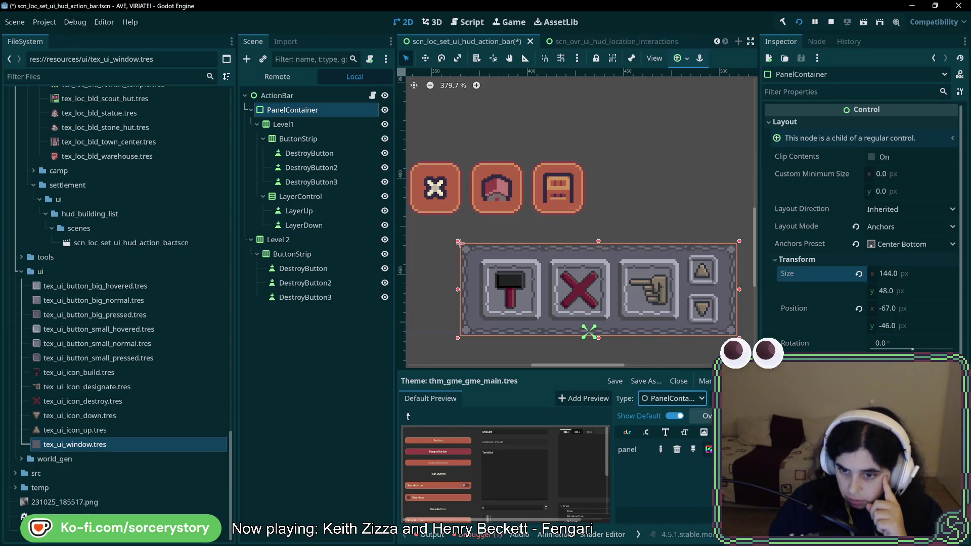
{"action": "left_click", "coordinate": [709, 450]}
Set the StyleBoxTexture's left, top, right and bottom texture margins to 16 px
{"action": "left_click", "coordinate": [887, 262]}
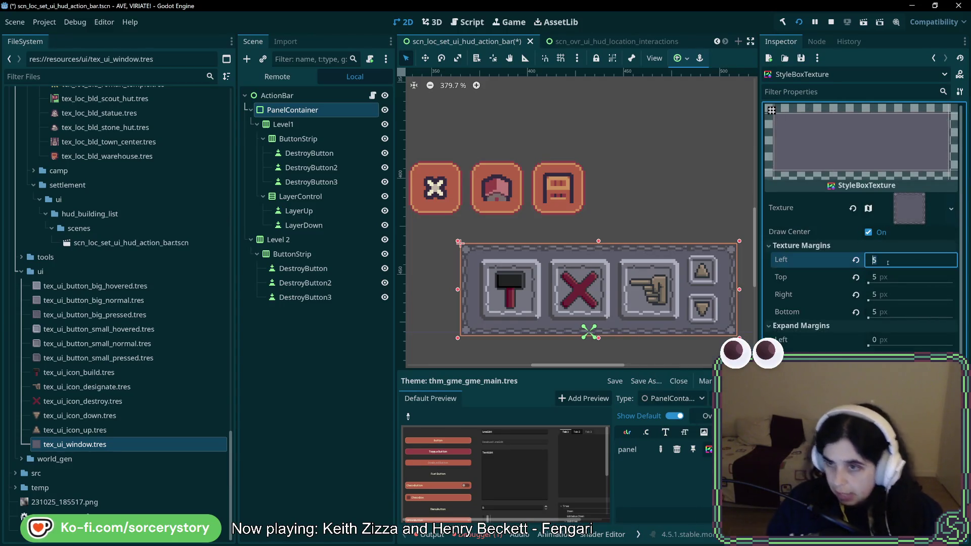
{"action": "type", "text": "16"}
{"action": "key", "text": "Tab"}
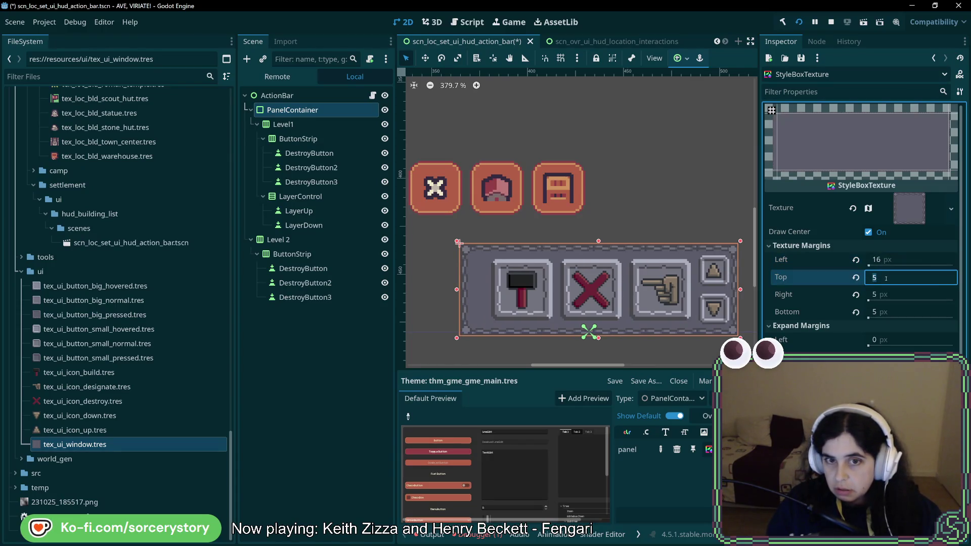
{"action": "type", "text": "16"}
{"action": "left_click", "coordinate": [885, 295]}
{"action": "type", "text": "16"}
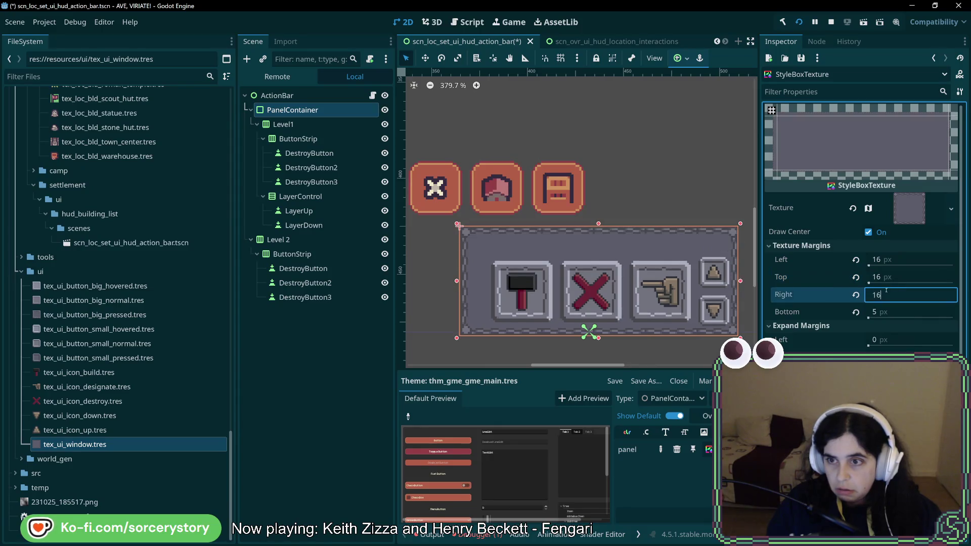
{"action": "left_click", "coordinate": [885, 312]}
{"action": "type", "text": "16"}
{"action": "key", "text": "Return"}
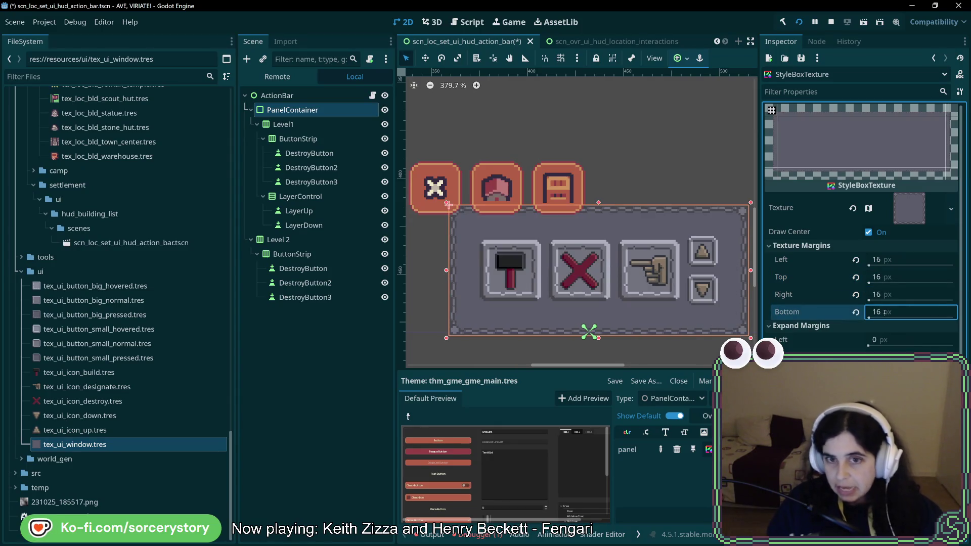
{"action": "left_click", "coordinate": [740, 332]}
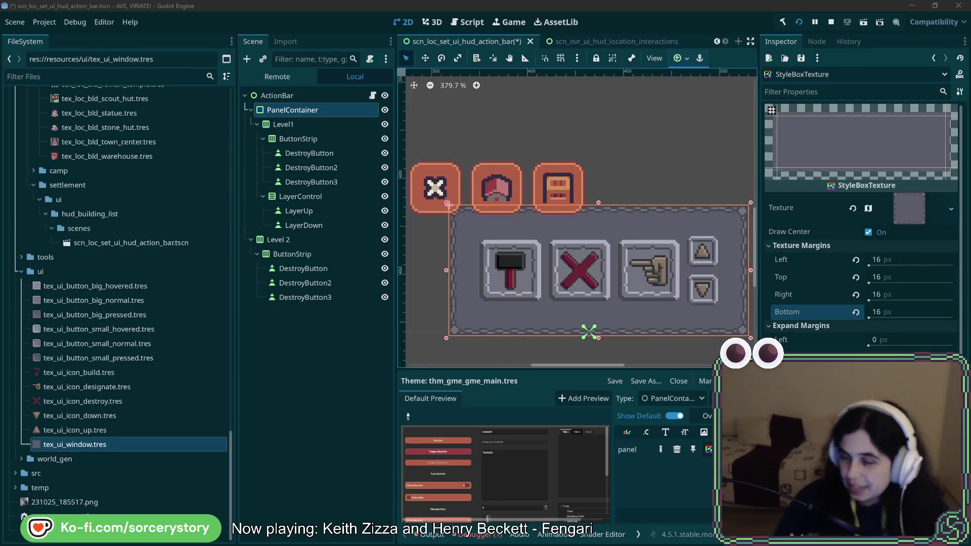
Edit the left texture margin, then undo the change back to 5 px
{"action": "left_click", "coordinate": [891, 260]}
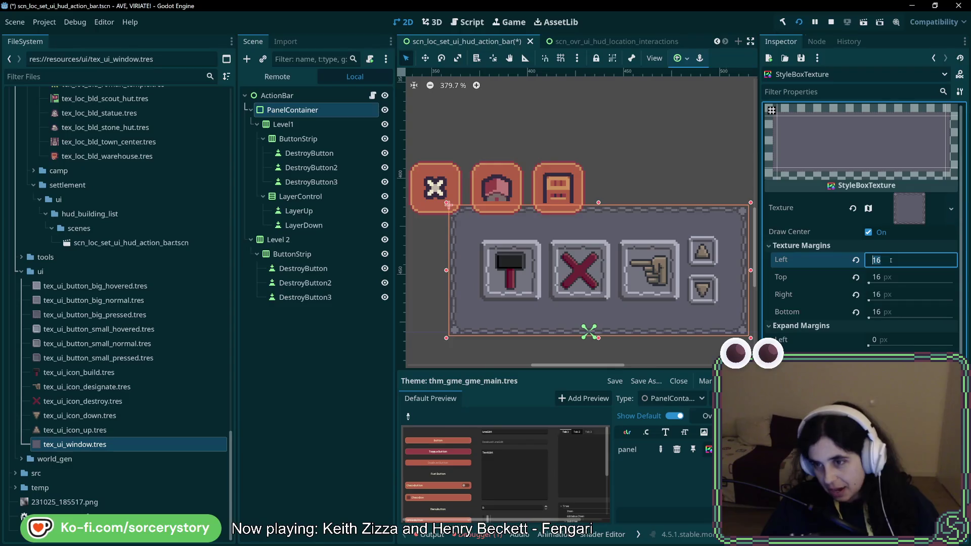
{"action": "left_click", "coordinate": [890, 260]}
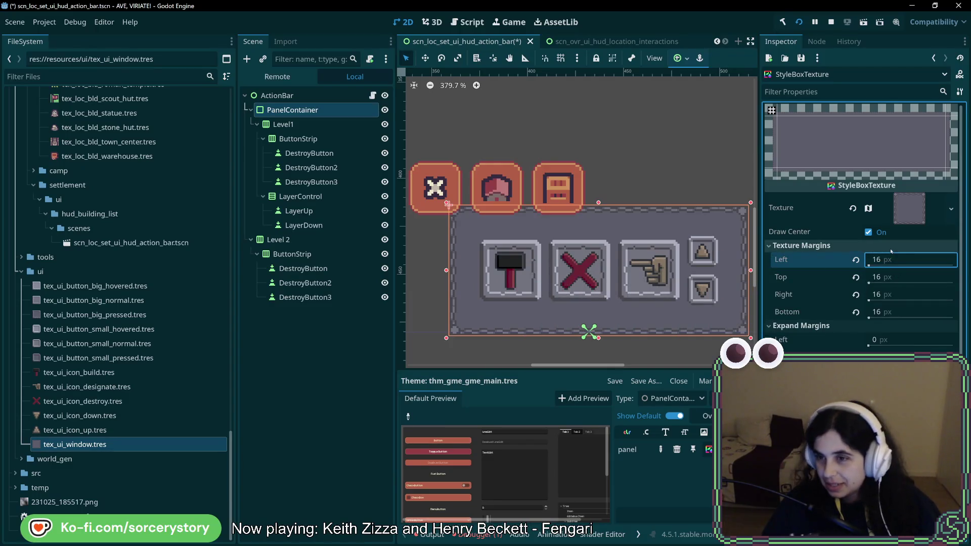
{"action": "key", "text": "Return"}
{"action": "key", "text": "ctrl+z"}
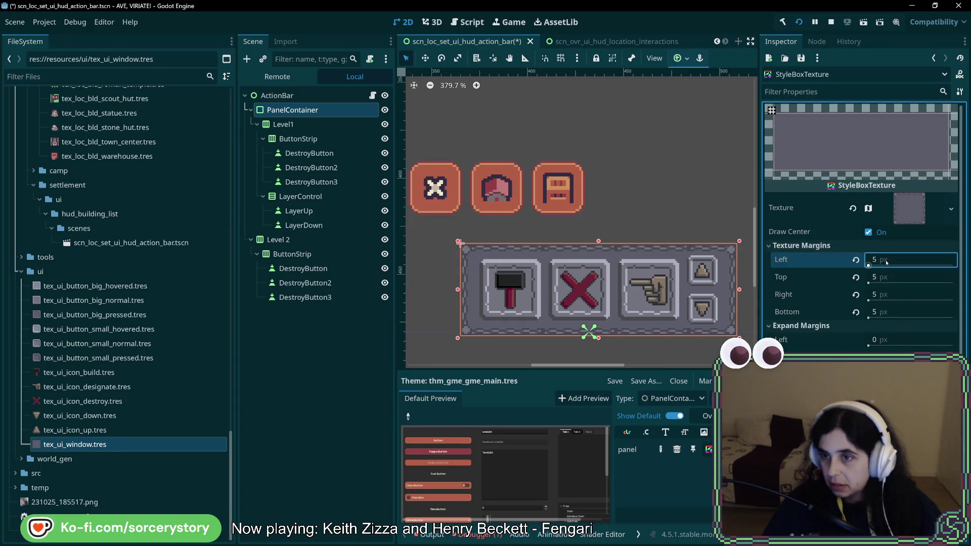
Enter 16 px for all four texture margins and check Level1 now sits at offset 16, 16
{"action": "left_click", "coordinate": [886, 263]}
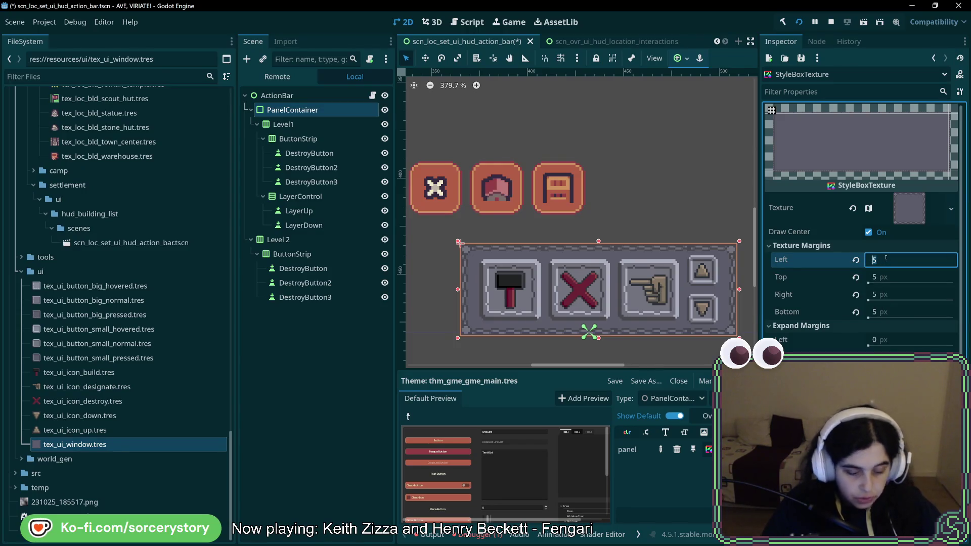
{"action": "type", "text": "16"}
{"action": "left_click", "coordinate": [892, 273]}
{"action": "type", "text": "16"}
{"action": "left_click", "coordinate": [893, 295]}
{"action": "type", "text": "16"}
{"action": "left_click", "coordinate": [894, 307]}
{"action": "type", "text": "16"}
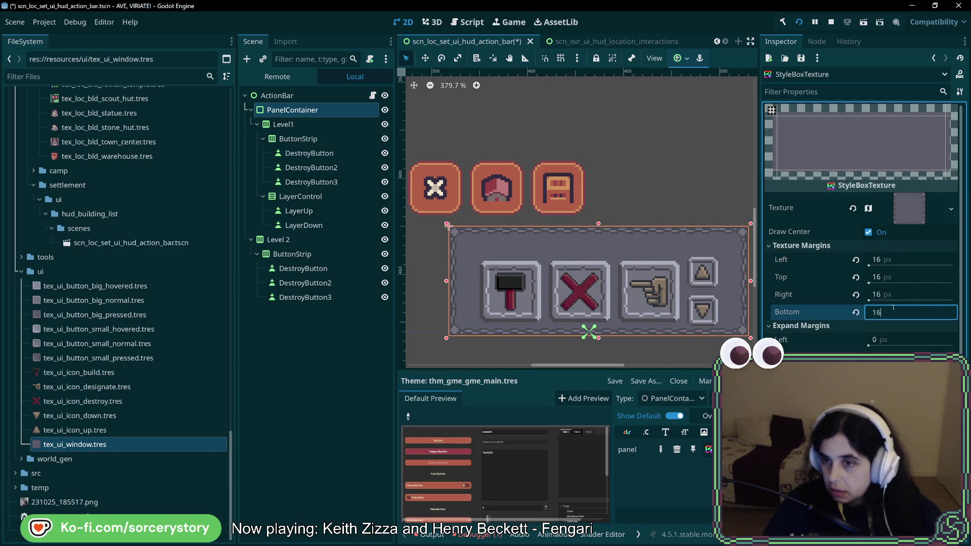
{"action": "key", "text": "Return"}
{"action": "left_click", "coordinate": [328, 125]}
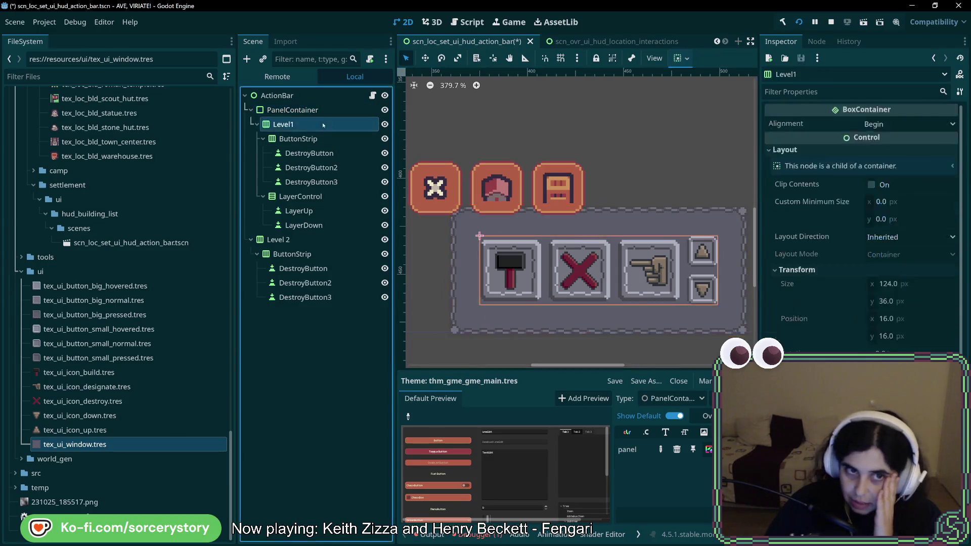
Reselect the 156×68 PanelContainer at -73, -66 and run the game
{"action": "left_click", "coordinate": [330, 110]}
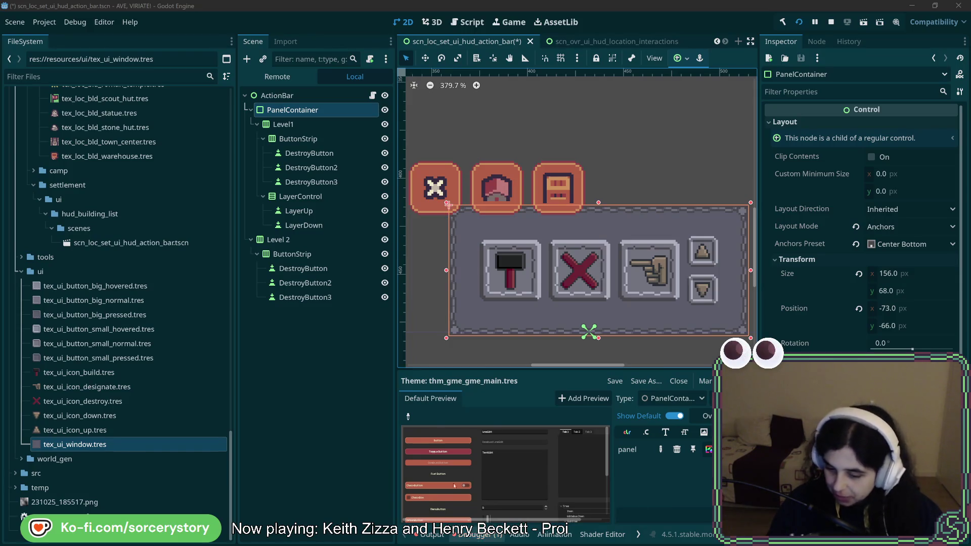
{"action": "key", "text": "alt+Tab"}
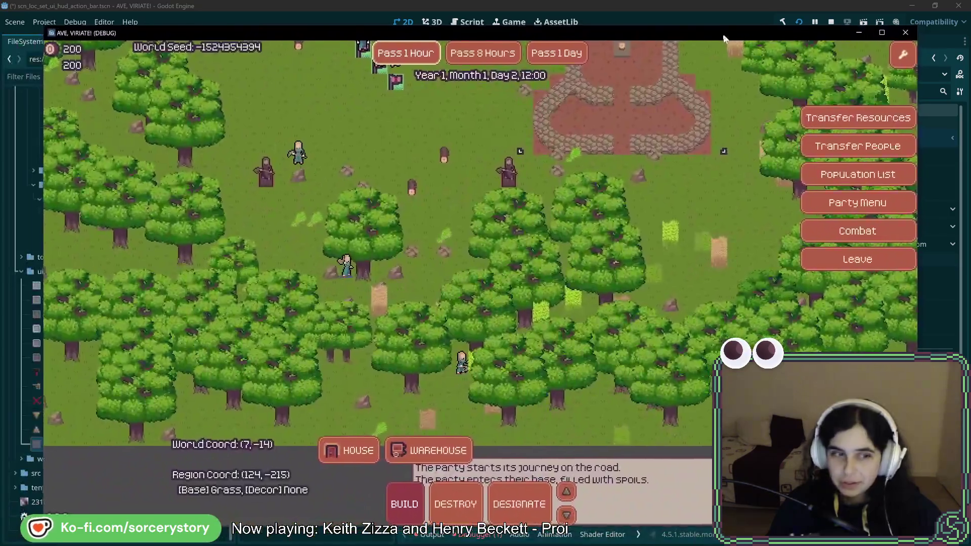
Move the game window and place a warehouse construction site near the stone base
{"action": "left_click_drag", "start_coordinate": [723, 38], "coordinate": [714, 46]}
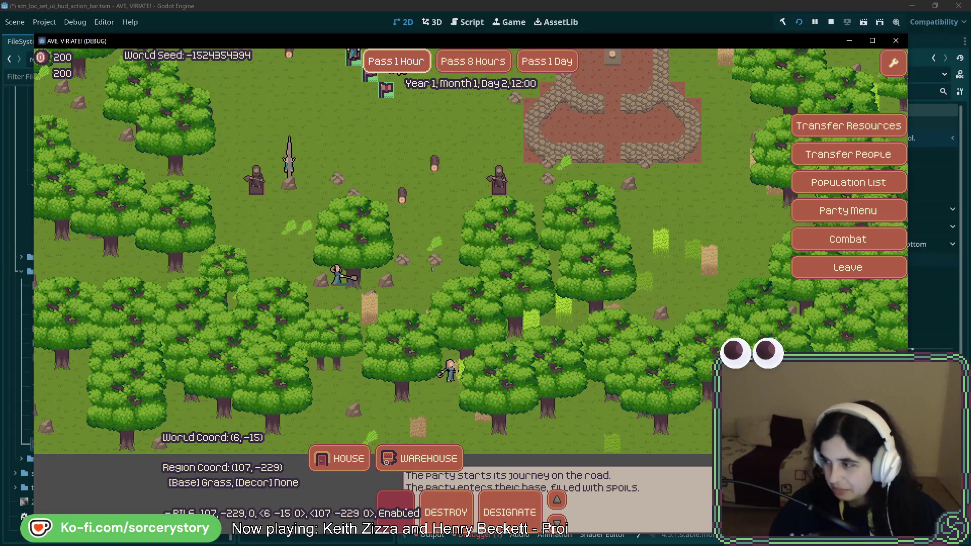
{"action": "key", "text": "w"}
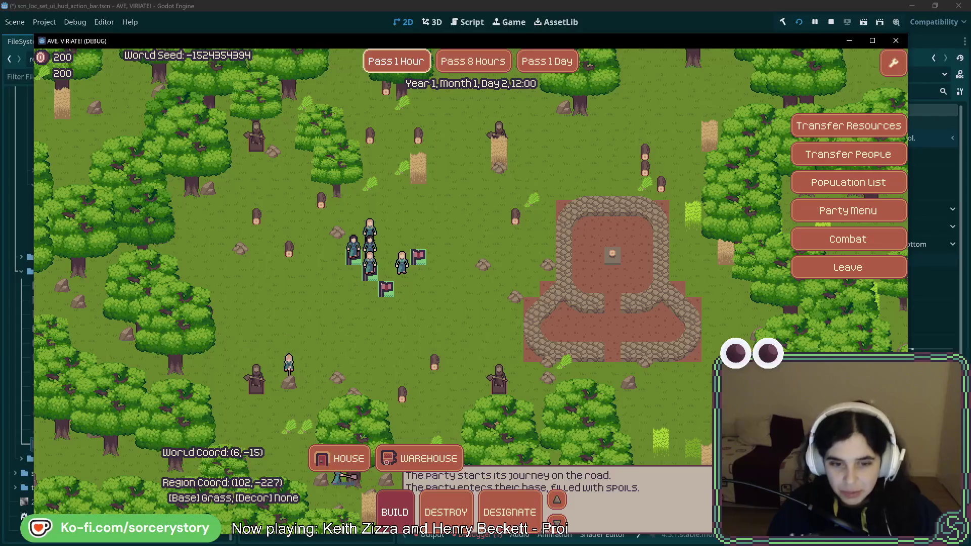
{"action": "left_click", "coordinate": [410, 458]}
{"action": "key", "text": "w"}
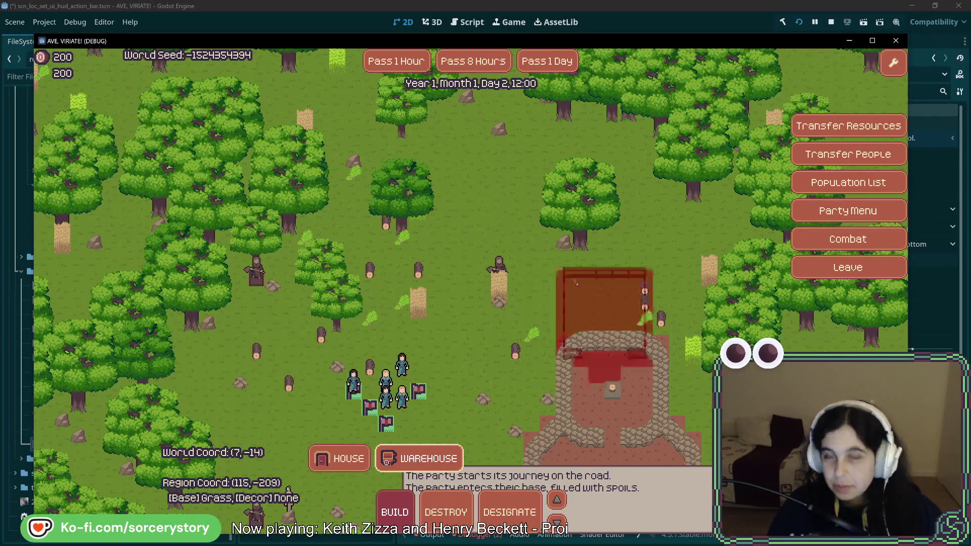
{"action": "right_click", "coordinate": [586, 310]}
Pan the map and pass one hour, bringing the clock to Day 2, 13:00
{"action": "key", "text": "s"}
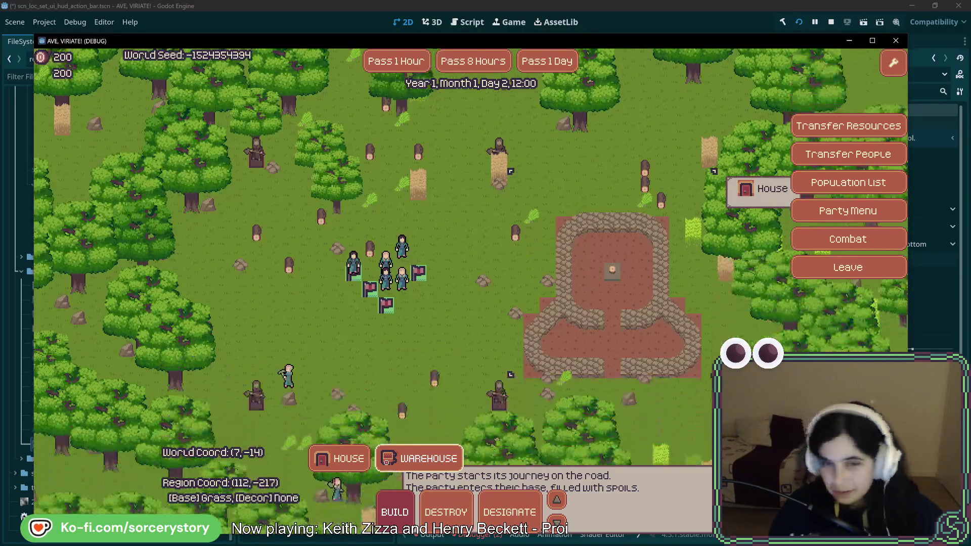
{"action": "key", "text": "w"}
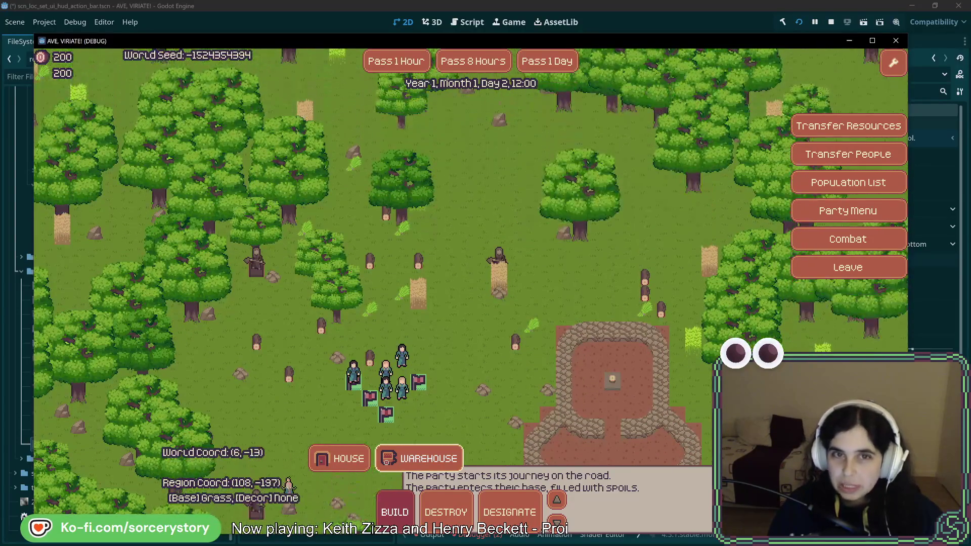
{"action": "key", "text": "s"}
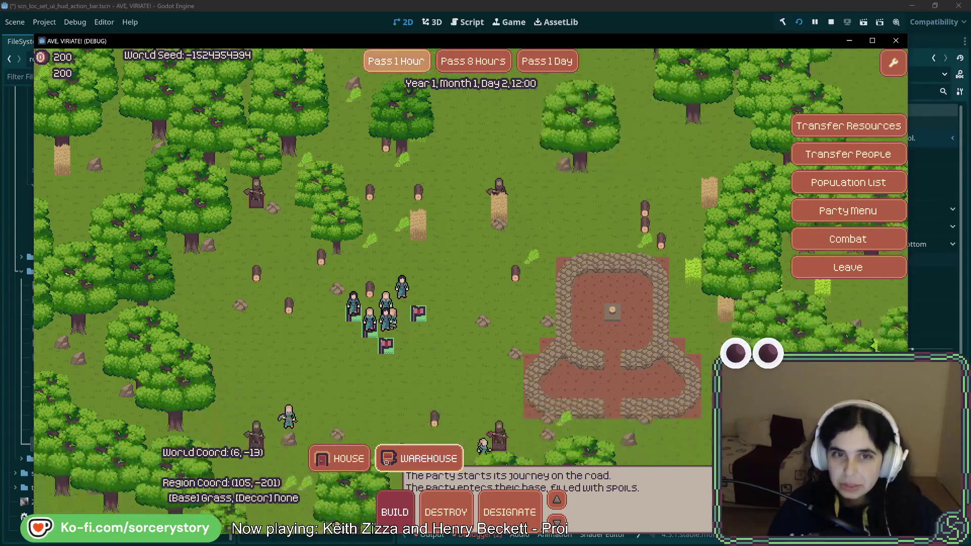
{"action": "left_click", "coordinate": [393, 65]}
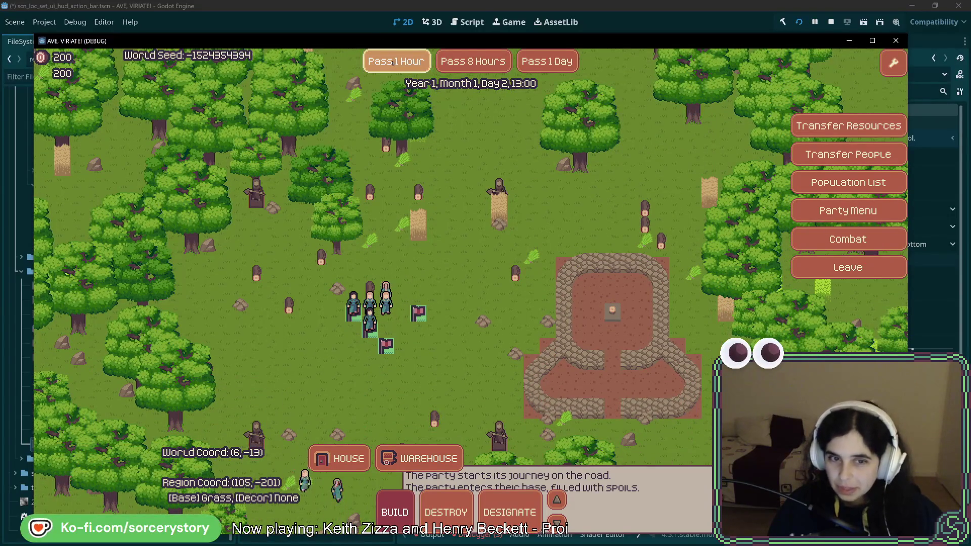
{"action": "key", "text": "w"}
{"action": "key", "text": "w"}
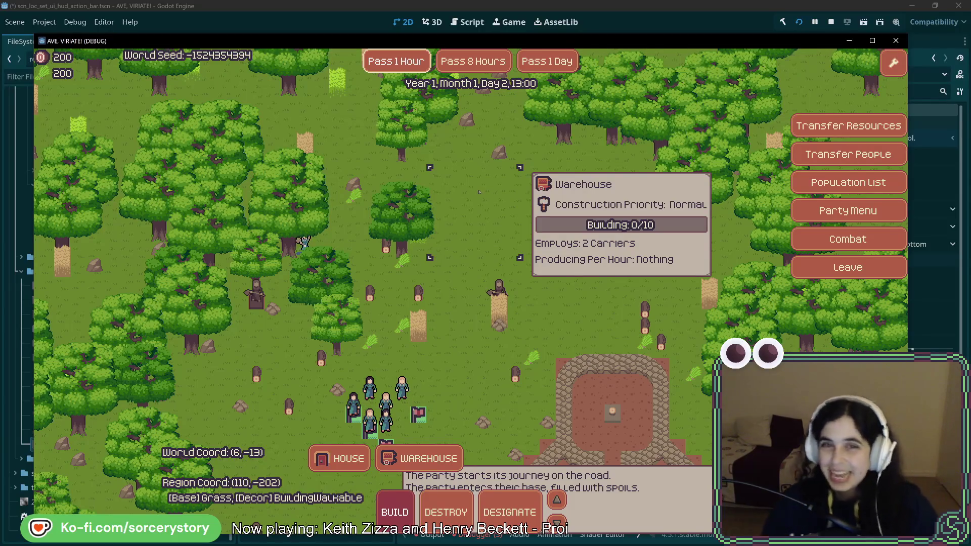
Advance the game clock hour by hour through many repeated Pass Hour clicks
{"action": "double_click", "coordinate": [400, 60]}
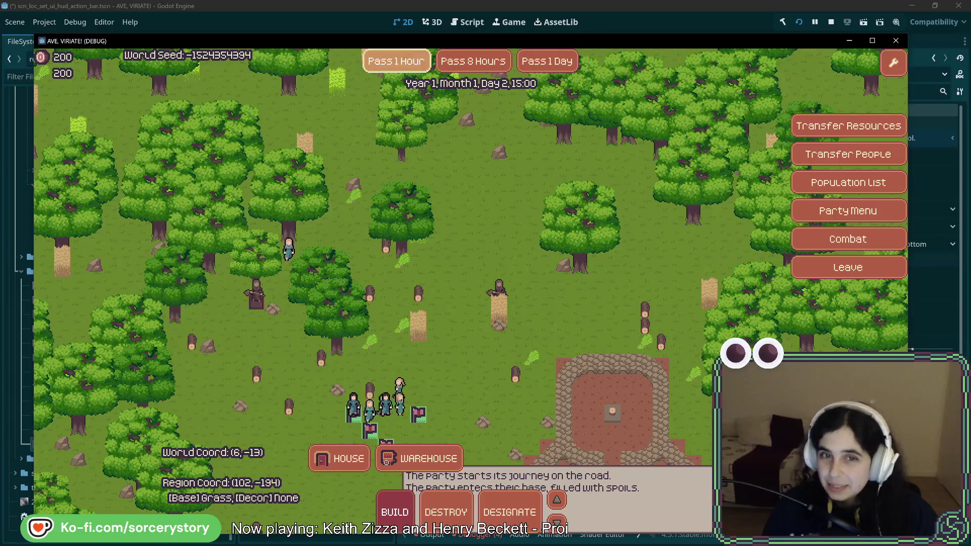
{"action": "mouse_move", "coordinate": [455, 183]}
{"action": "left_click", "coordinate": [400, 61]}
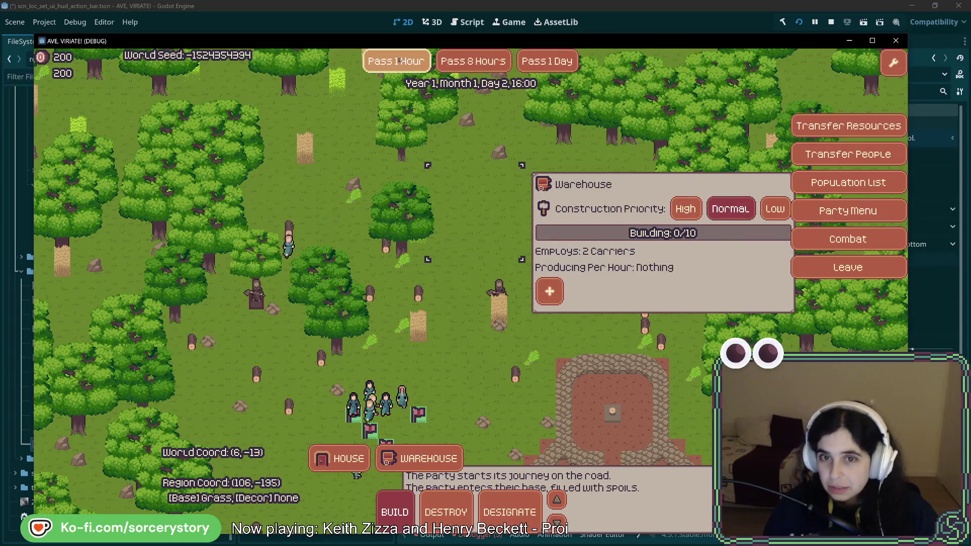
{"action": "left_click", "coordinate": [400, 61]}
{"action": "left_click", "coordinate": [399, 61]}
{"action": "left_click", "coordinate": [400, 61]}
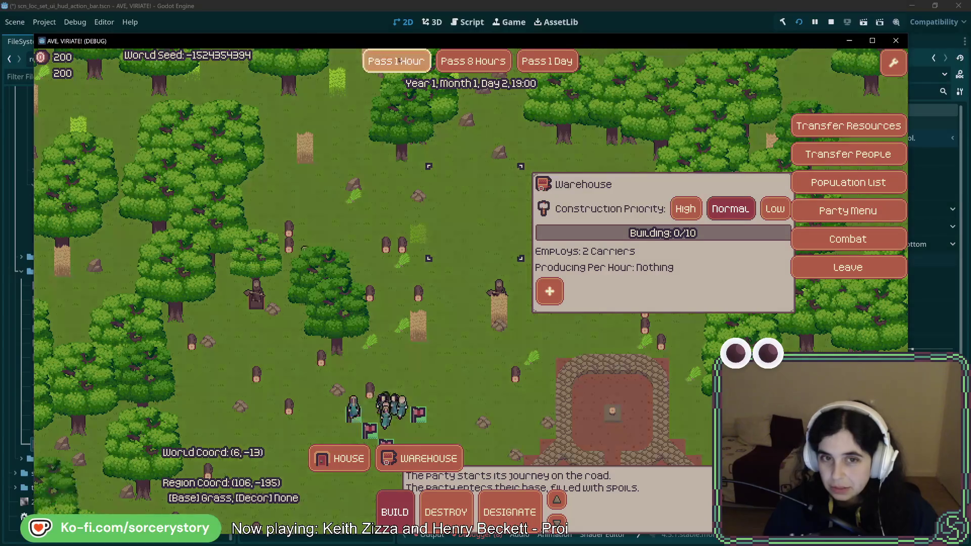
{"action": "left_click", "coordinate": [400, 61]}
{"action": "left_click", "coordinate": [400, 61]}
{"action": "left_click", "coordinate": [399, 61]}
{"action": "left_click", "coordinate": [399, 61]}
{"action": "left_click", "coordinate": [399, 61]}
{"action": "left_click", "coordinate": [400, 61]}
{"action": "left_click", "coordinate": [399, 60]}
{"action": "left_click", "coordinate": [400, 61]}
{"action": "left_click", "coordinate": [400, 61]}
{"action": "left_click", "coordinate": [400, 61]}
{"action": "left_click", "coordinate": [400, 60]}
{"action": "left_click", "coordinate": [399, 61]}
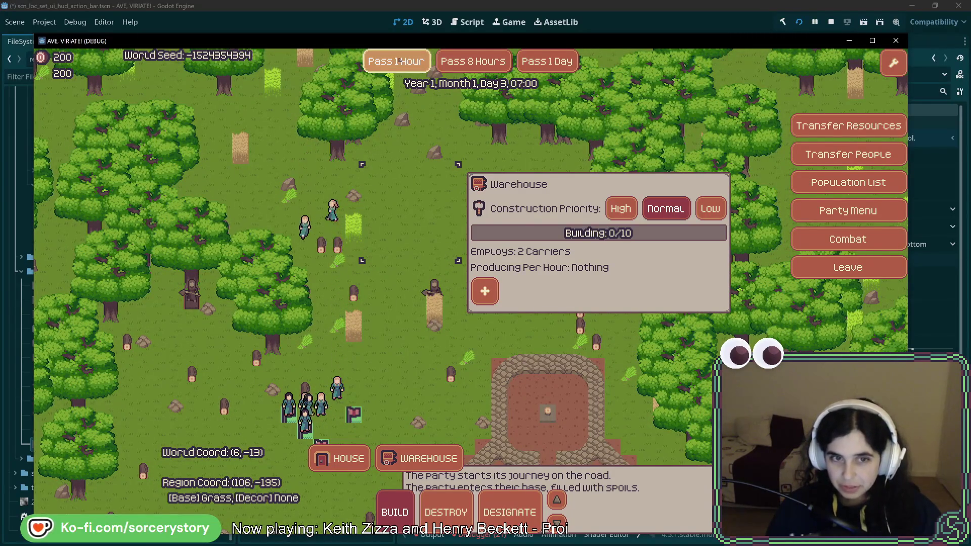
{"action": "left_click", "coordinate": [400, 61]}
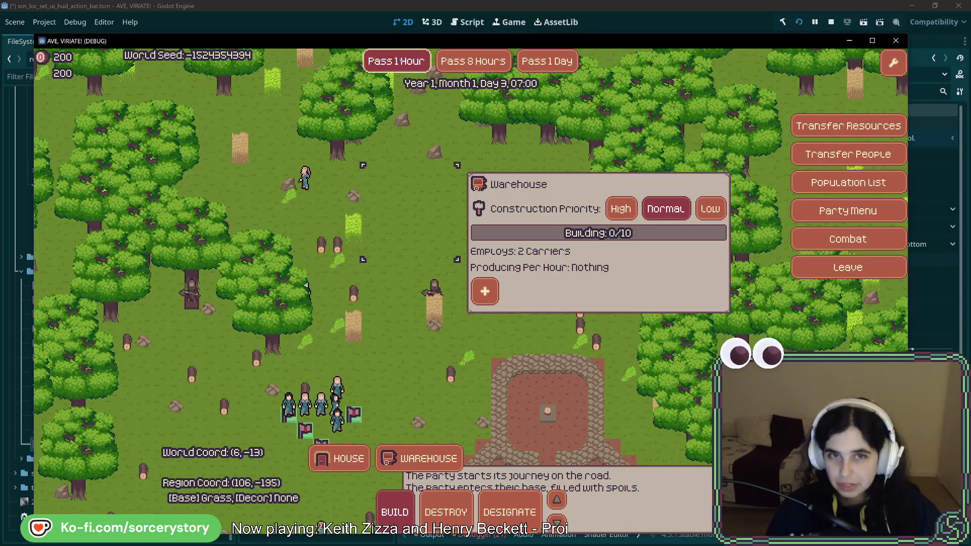
{"action": "left_click", "coordinate": [400, 61]}
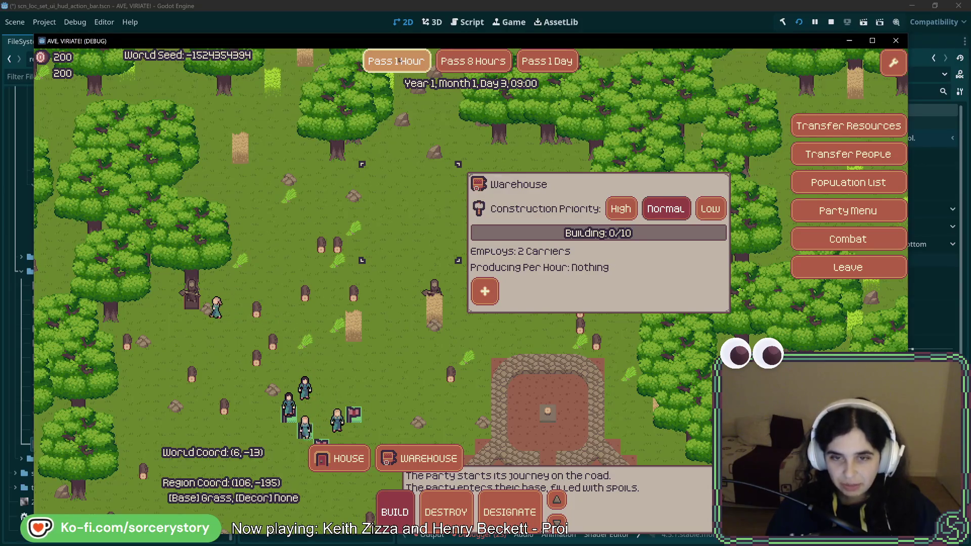
{"action": "left_click", "coordinate": [399, 61]}
{"action": "left_click", "coordinate": [396, 60]}
{"action": "left_click", "coordinate": [396, 60]}
{"action": "left_click", "coordinate": [396, 61]}
{"action": "left_click", "coordinate": [396, 61]}
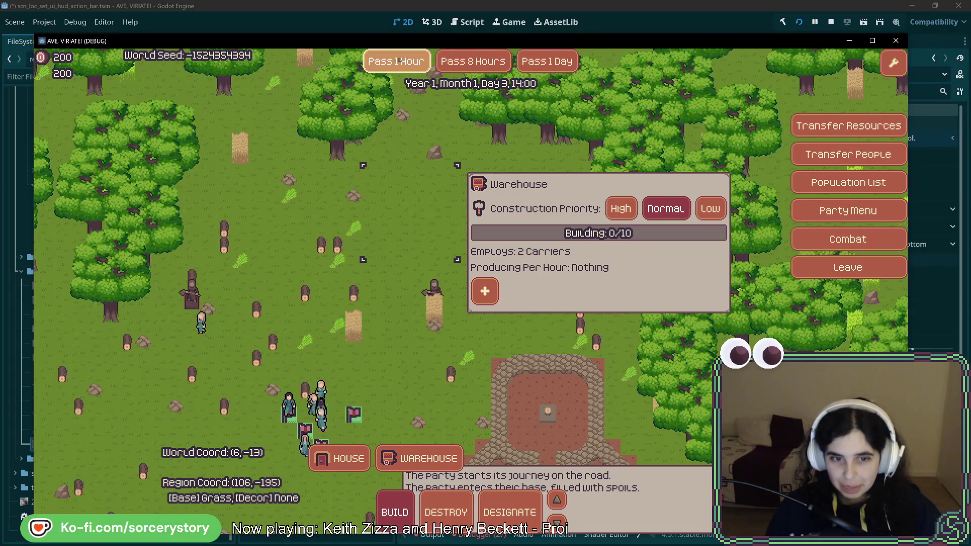
Pan back to the warehouse site and pass more hours until Day 3, 17:00, warehouse 0/10
{"action": "key", "text": "s"}
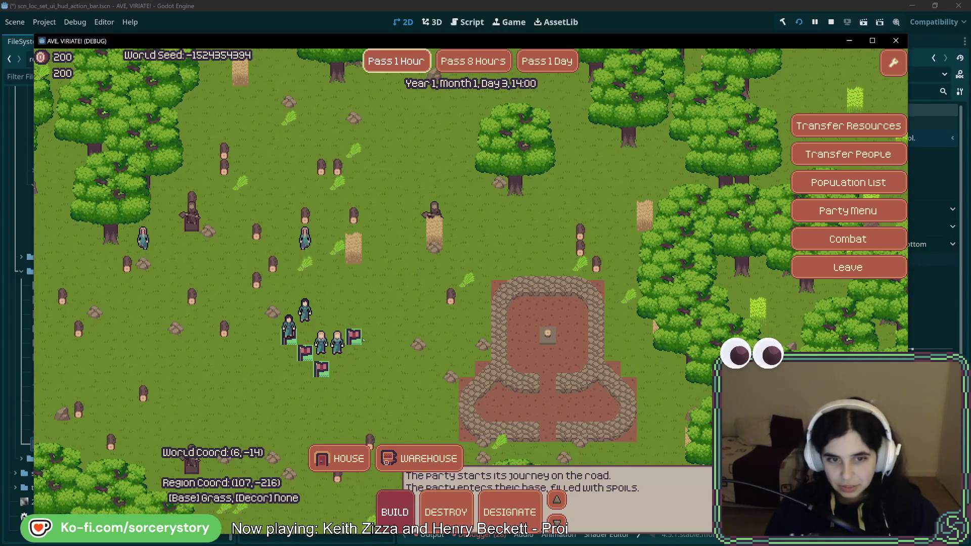
{"action": "mouse_move", "coordinate": [330, 377]}
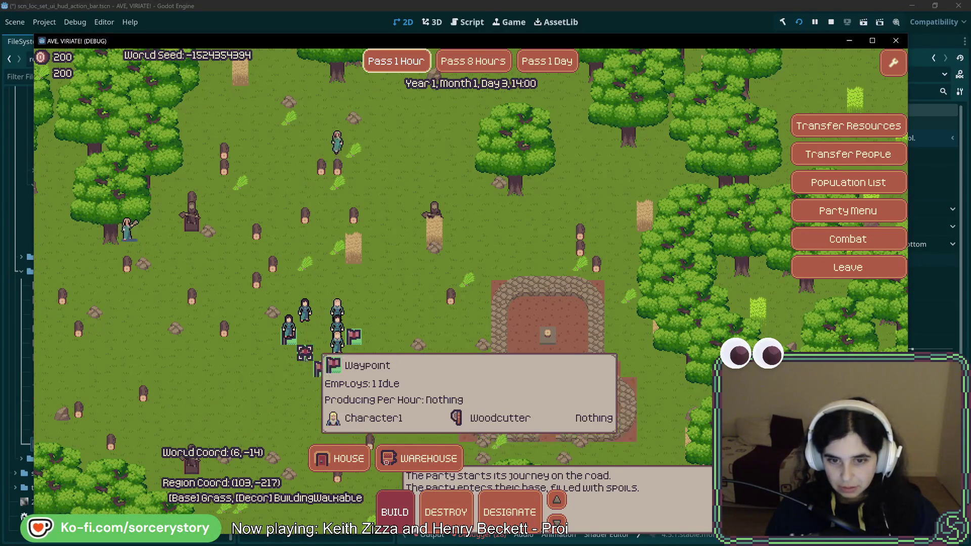
{"action": "key", "text": "w"}
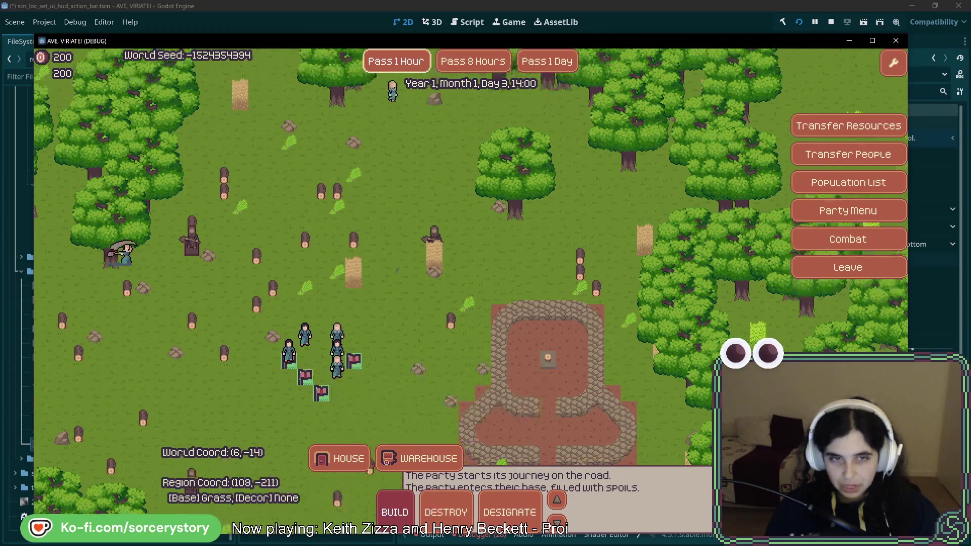
{"action": "mouse_move", "coordinate": [420, 225]}
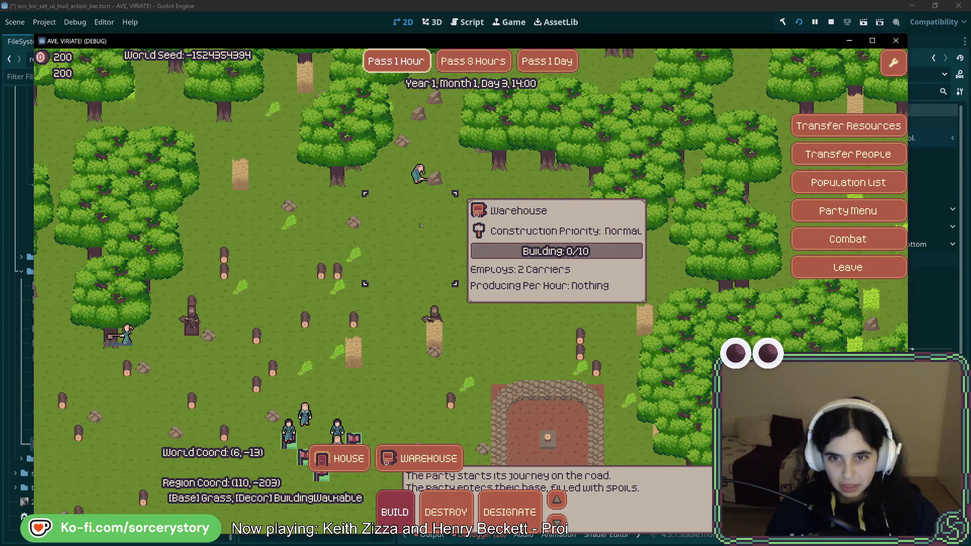
{"action": "left_click", "coordinate": [396, 61]}
{"action": "left_click", "coordinate": [396, 61]}
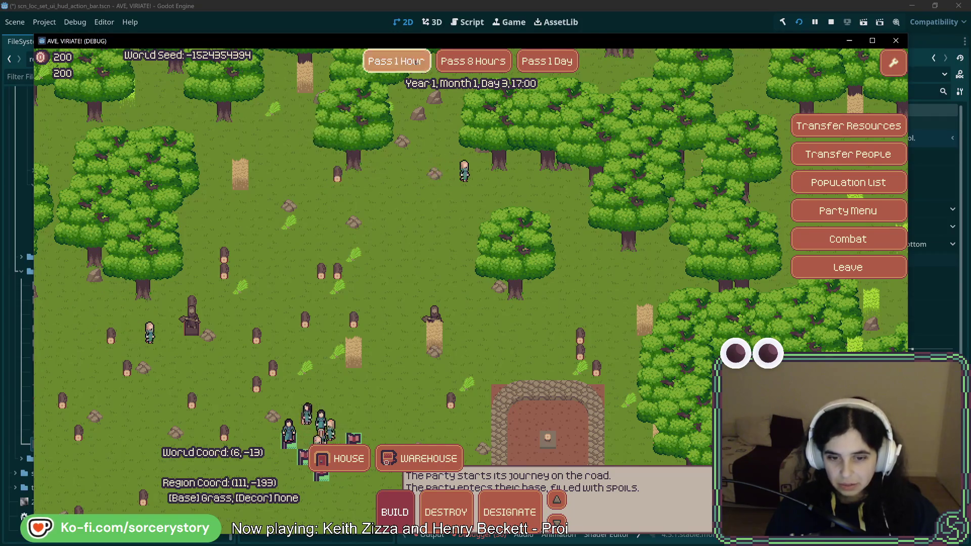
{"action": "left_click", "coordinate": [396, 61]}
{"action": "left_click", "coordinate": [396, 60]}
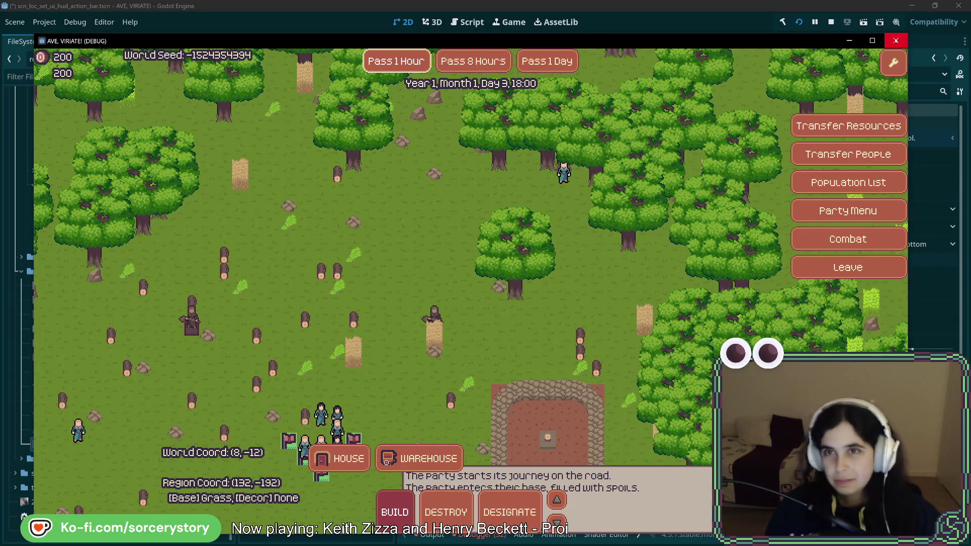
Focus the running game and pan the map toward the party and base
{"action": "left_click", "coordinate": [849, 41]}
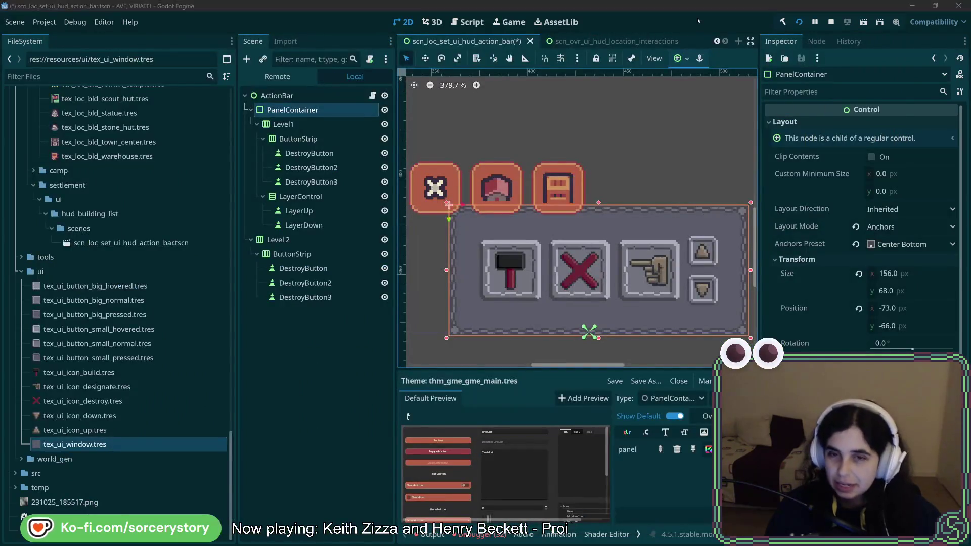
{"action": "key", "text": "alt+Tab"}
{"action": "key", "text": "Down"}
{"action": "key", "text": "Left"}
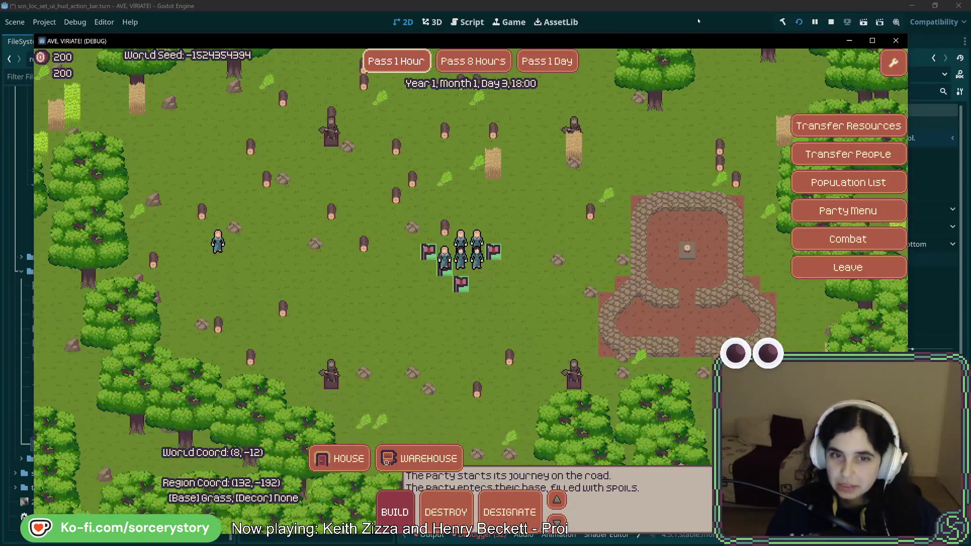
{"action": "key", "text": "Up"}
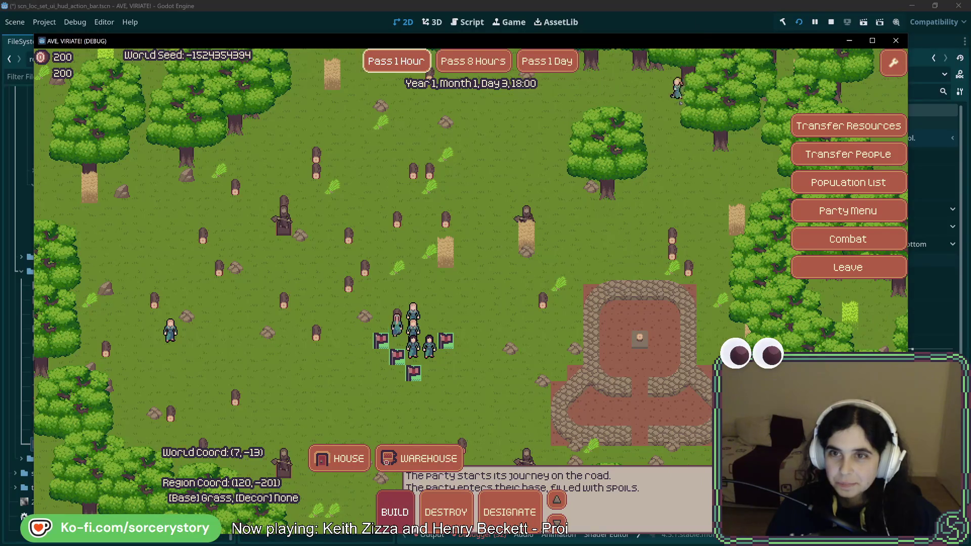
Pass eight hours twice, then leave the game and return to the editor
{"action": "left_click", "coordinate": [481, 62]}
{"action": "left_click", "coordinate": [480, 62]}
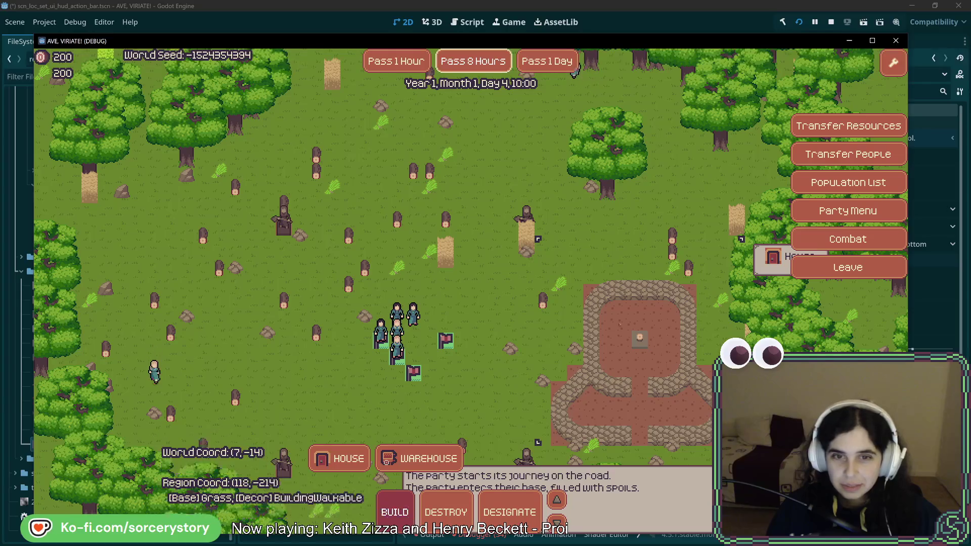
{"action": "key", "text": "Up"}
{"action": "key", "text": "Up"}
{"action": "key", "text": "alt+Tab"}
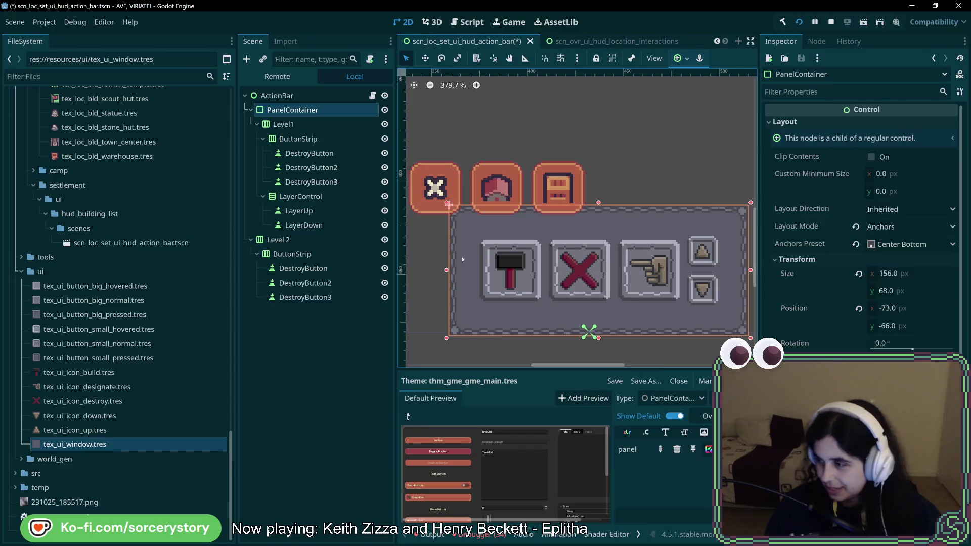
Reselect PanelContainer and open the panel StyleBoxTexture at its Texture Margins Left field
{"action": "left_click", "coordinate": [283, 124]}
{"action": "left_click", "coordinate": [292, 109]}
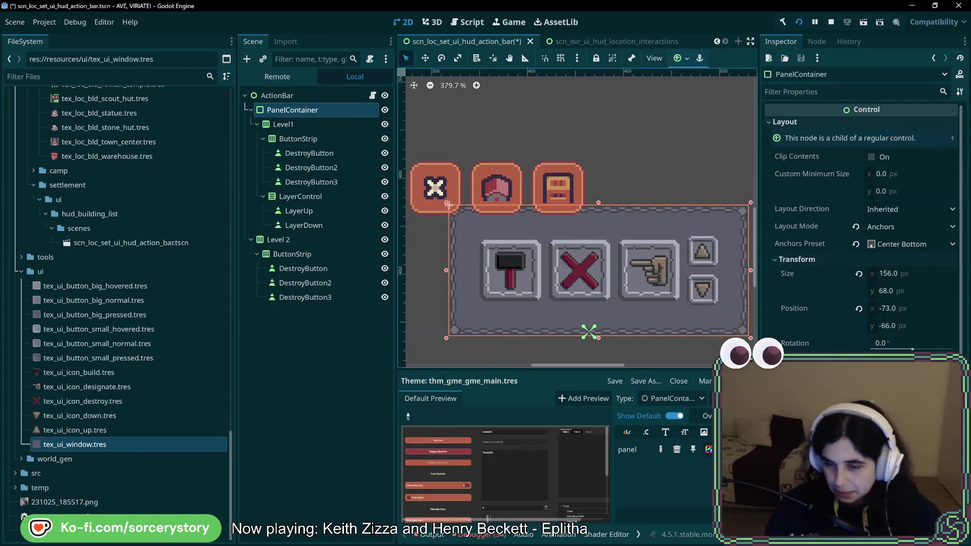
{"action": "left_click", "coordinate": [709, 449]}
{"action": "left_click", "coordinate": [880, 260]}
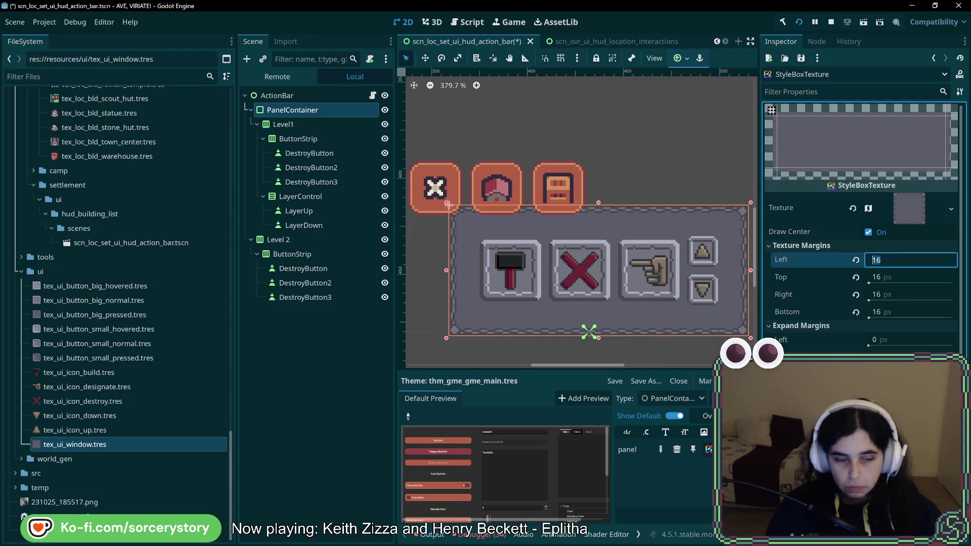
Enter 0 into the StyleBoxTexture's texture margin fields
{"action": "type", "text": "0"}
{"action": "key", "text": "Tab"}
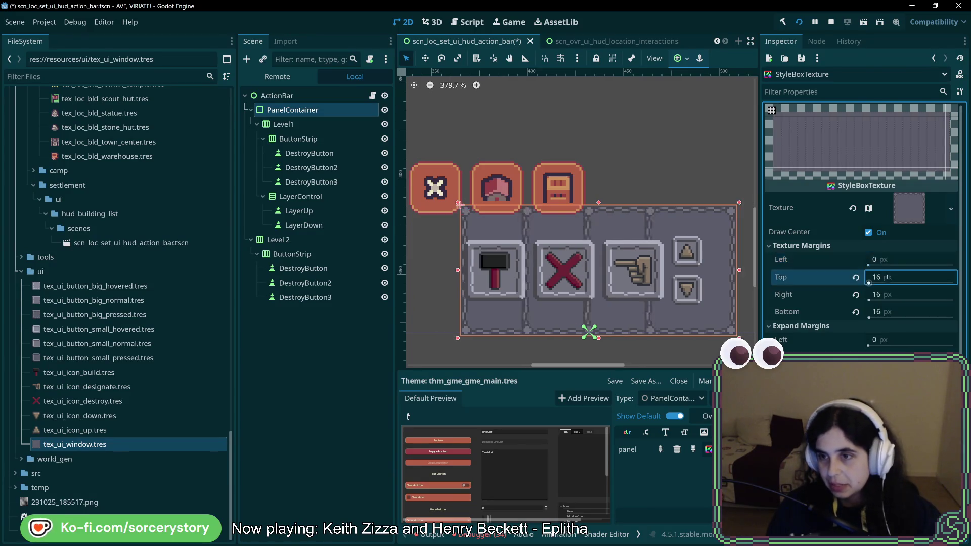
{"action": "type", "text": "0"}
{"action": "key", "text": "Tab"}
{"action": "type", "text": "0"}
{"action": "key", "text": "Tab"}
{"action": "type", "text": "0"}
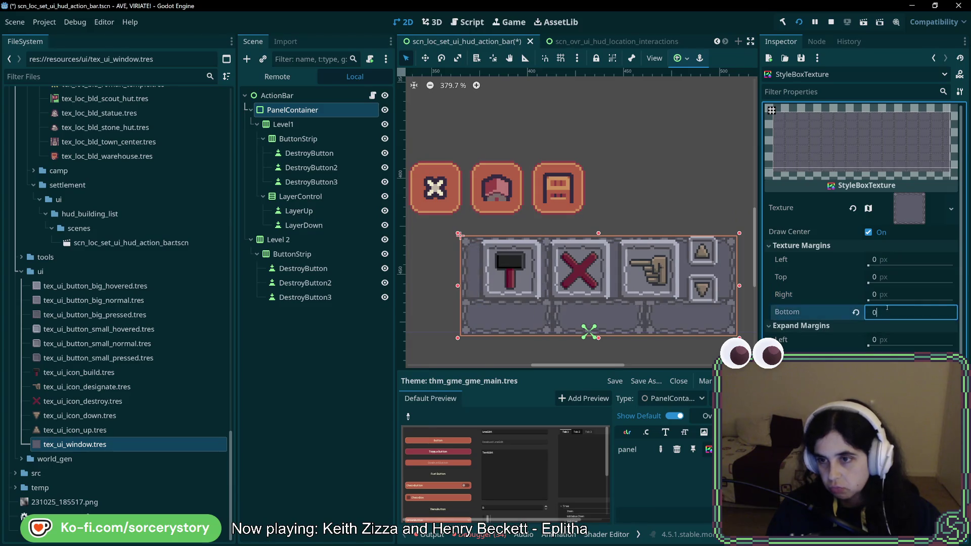
{"action": "left_click", "coordinate": [889, 294]}
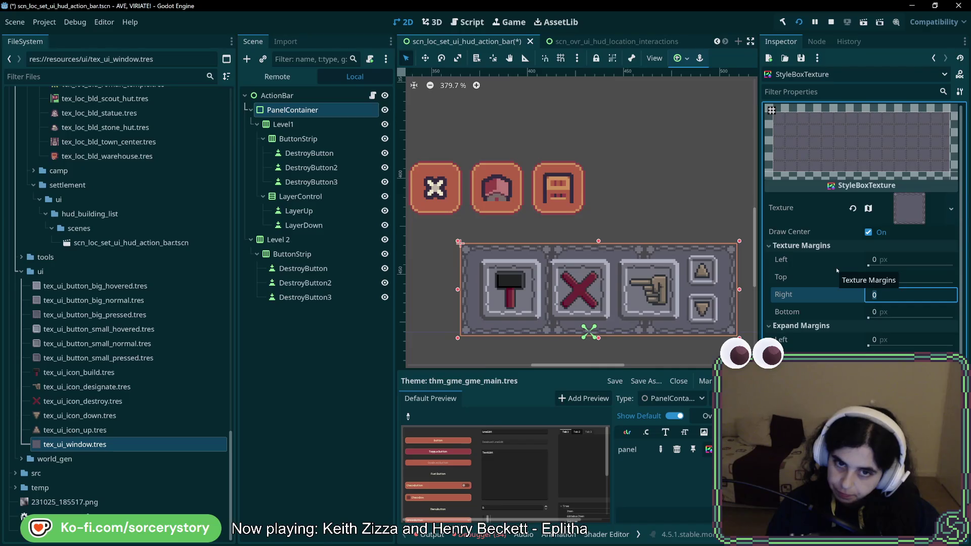
Set the Left, Top, Right and Bottom texture margins to 5 px
{"action": "left_click", "coordinate": [888, 258]}
{"action": "type", "text": "5"}
{"action": "left_click", "coordinate": [890, 278]}
{"action": "type", "text": "5"}
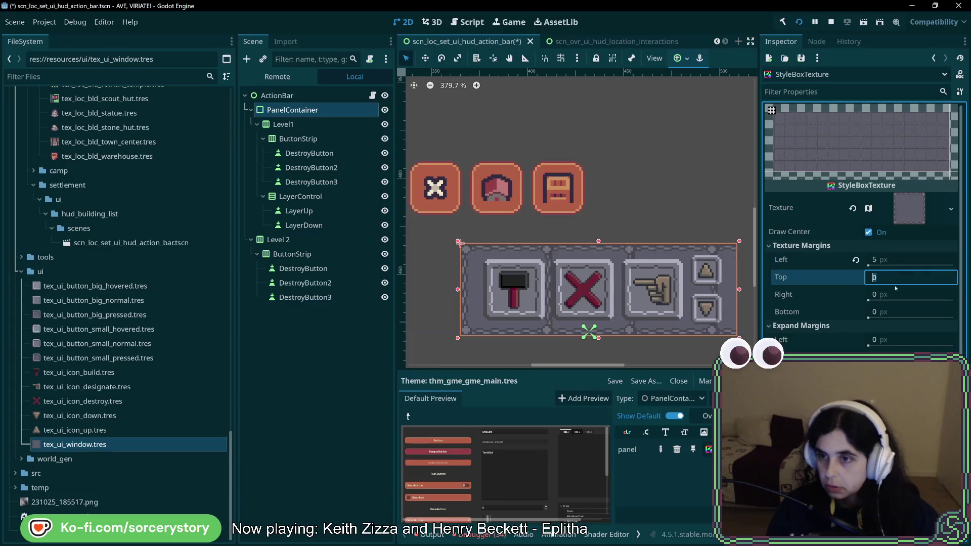
{"action": "left_click", "coordinate": [892, 295]}
{"action": "type", "text": "5"}
{"action": "left_click", "coordinate": [895, 312]}
{"action": "type", "text": "5"}
{"action": "key", "text": "Return"}
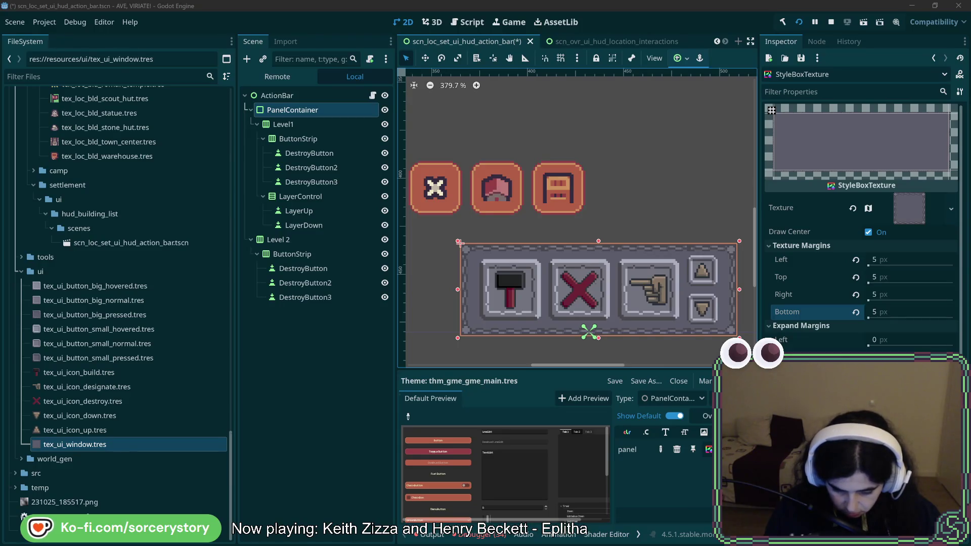
Change the four texture margins to 6 px each
{"action": "left_click", "coordinate": [905, 260]}
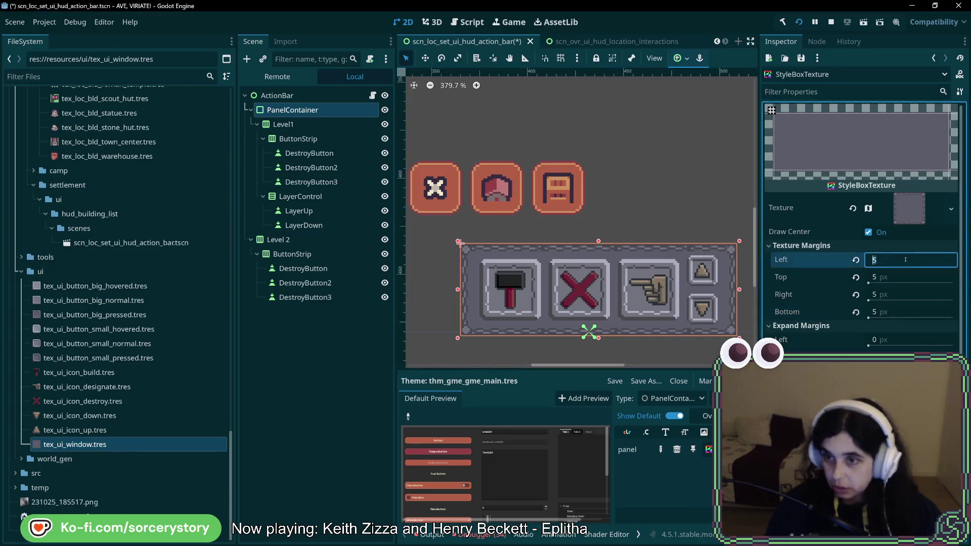
{"action": "key", "text": "Tab"}
{"action": "type", "text": "6"}
{"action": "key", "text": "Tab"}
{"action": "type", "text": "6"}
{"action": "key", "text": "Tab"}
{"action": "type", "text": "6"}
{"action": "key", "text": "Return"}
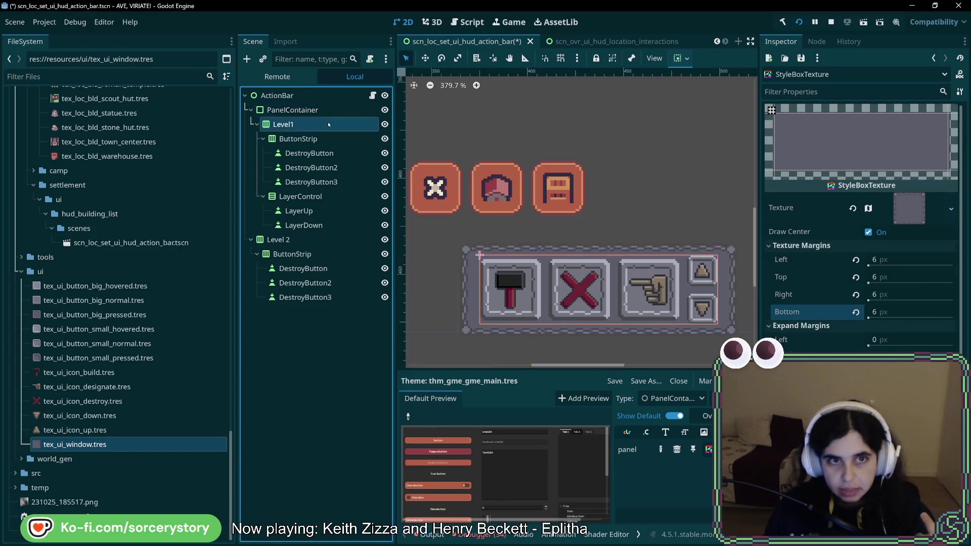
Select PanelContainer, check its StyleBox, and view its 144 × 48 px Transform Size
{"action": "left_click", "coordinate": [292, 110]}
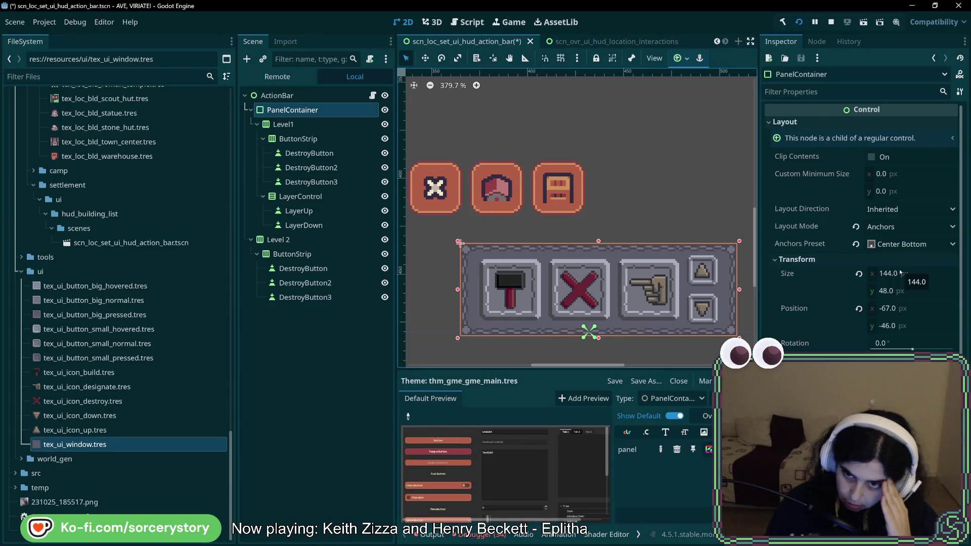
{"action": "left_click", "coordinate": [709, 450]}
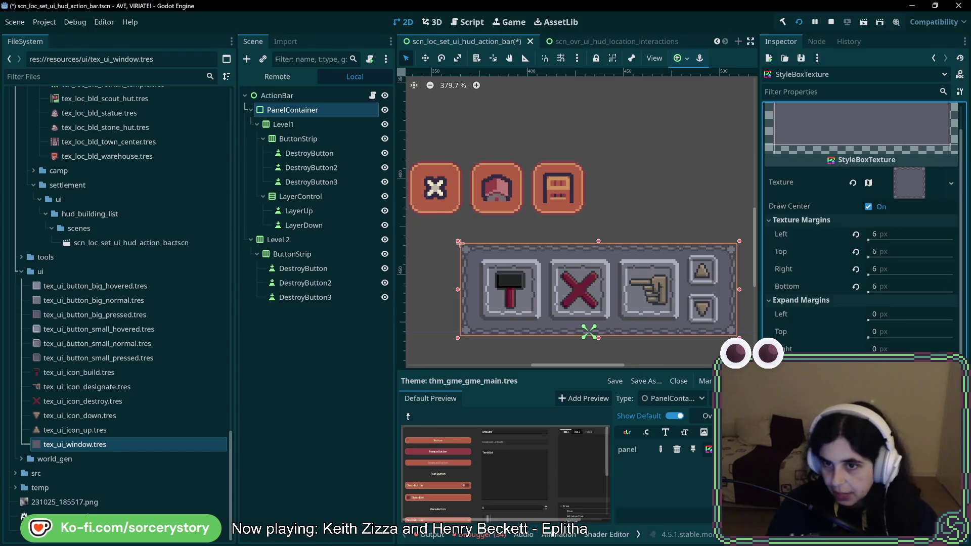
{"action": "left_click", "coordinate": [459, 242]}
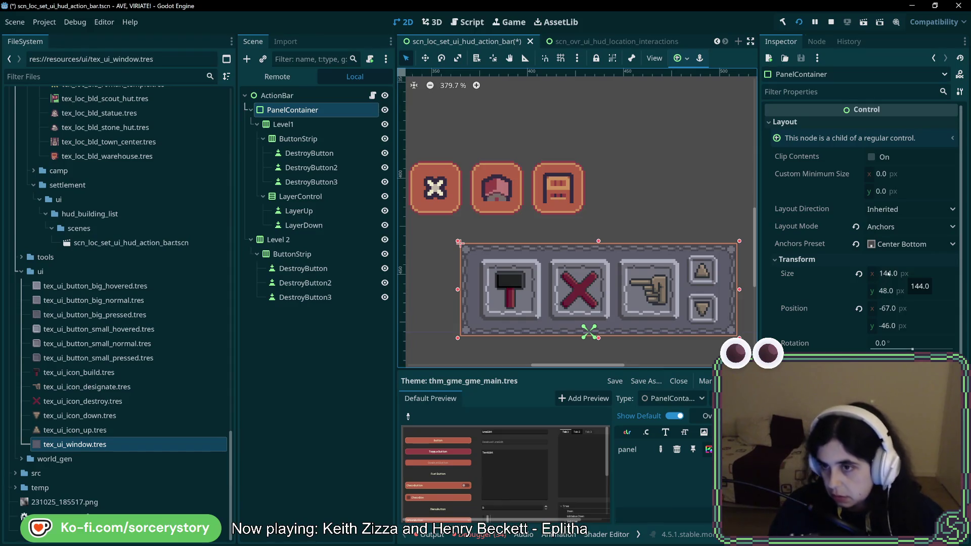
{"action": "left_click", "coordinate": [889, 274]}
Set the PanelContainer's Size x to 136 px and zoom onto the panel's top edge
{"action": "type", "text": "144.355"}
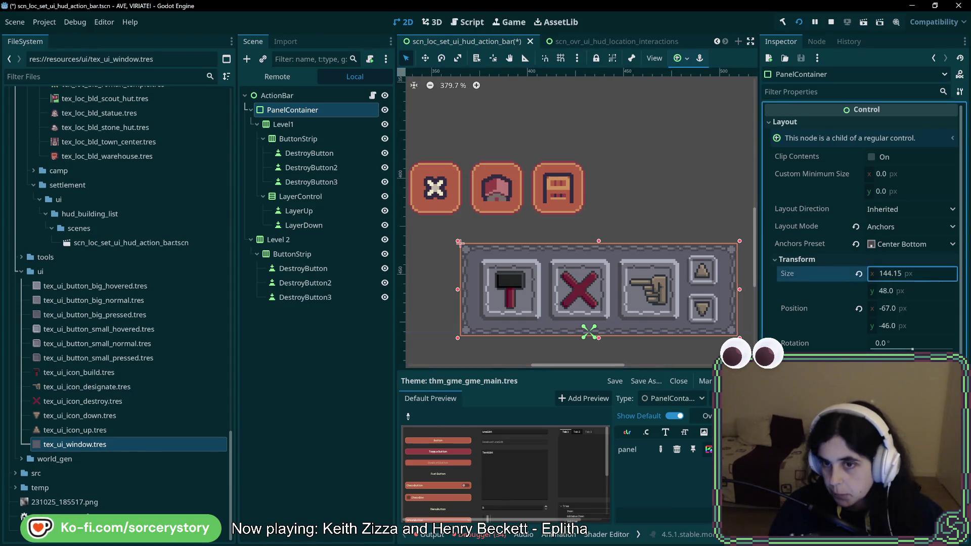
{"action": "mouse_move", "coordinate": [889, 274]}
{"action": "left_mouse_down"}
{"action": "mouse_move", "coordinate": [902, 274]}
{"action": "mouse_move", "coordinate": [888, 274]}
{"action": "left_mouse_up"}
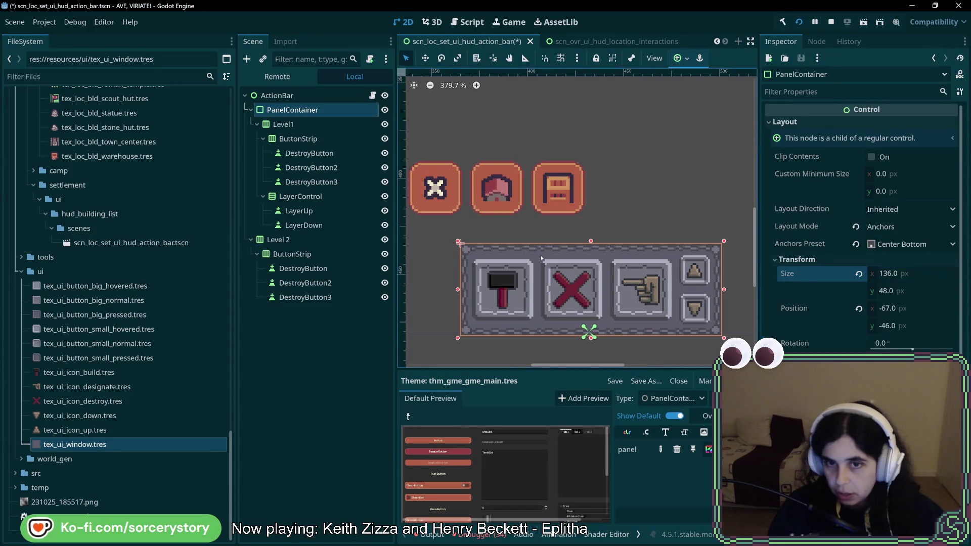
{"action": "scroll", "coordinate": [537, 251], "scroll_direction": "up", "scroll_amount": 5}
{"action": "left_click_drag", "start_coordinate": [526, 244], "coordinate": [595, 246]}
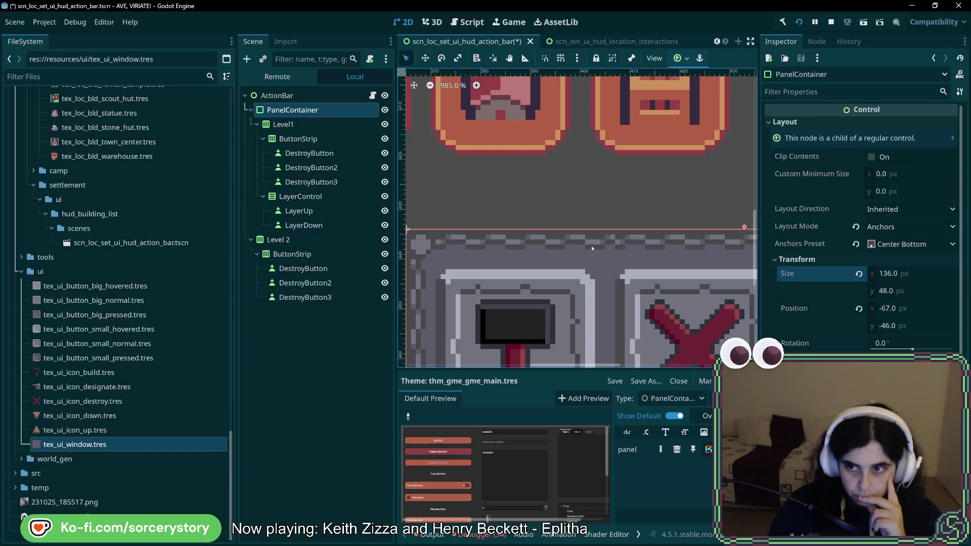
Set the action bar panel's width back to 144 px
{"action": "left_click", "coordinate": [886, 273]}
{"action": "type", "text": "144"}
{"action": "key", "text": "Return"}
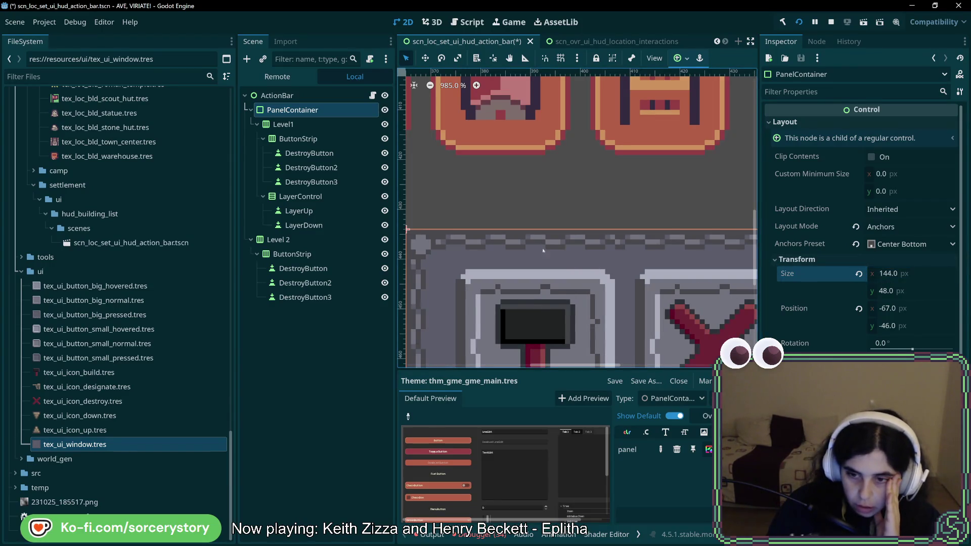
Set all four texture margins of the panel's StyleBoxTexture to 16 px
{"action": "left_click", "coordinate": [709, 449]}
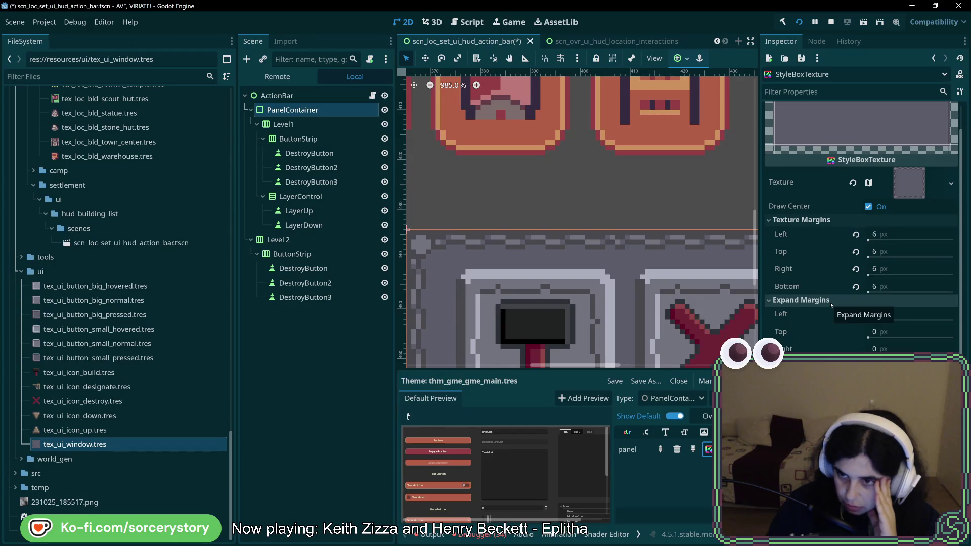
{"action": "left_click", "coordinate": [882, 234]}
{"action": "type", "text": "16"}
{"action": "key", "text": "Tab"}
{"action": "type", "text": "16"}
{"action": "key", "text": "Tab"}
{"action": "type", "text": "16"}
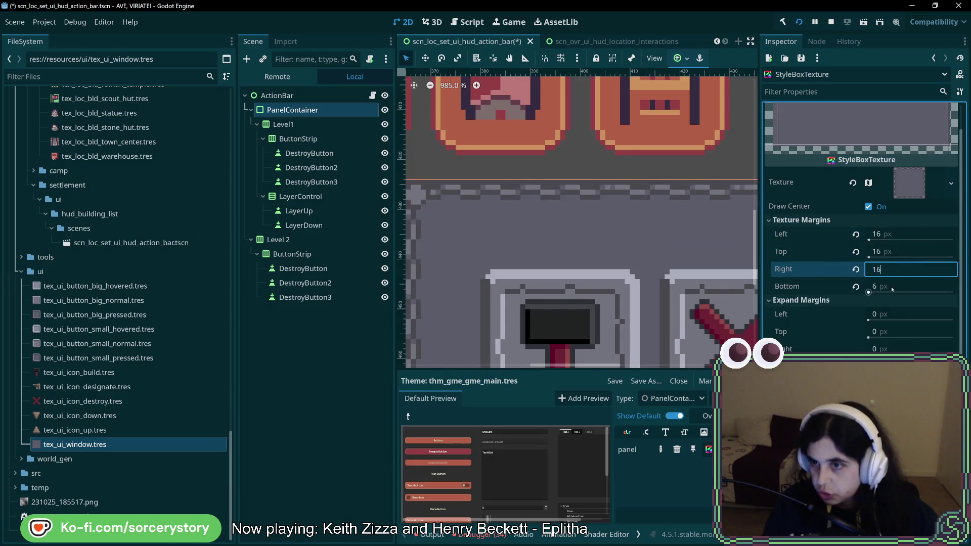
{"action": "key", "text": "Tab"}
{"action": "type", "text": "16"}
Test a Left expand margin change, undo it, and keep expand margins at 0 px
{"action": "scroll", "coordinate": [714, 277], "scroll_direction": "down", "scroll_amount": 9}
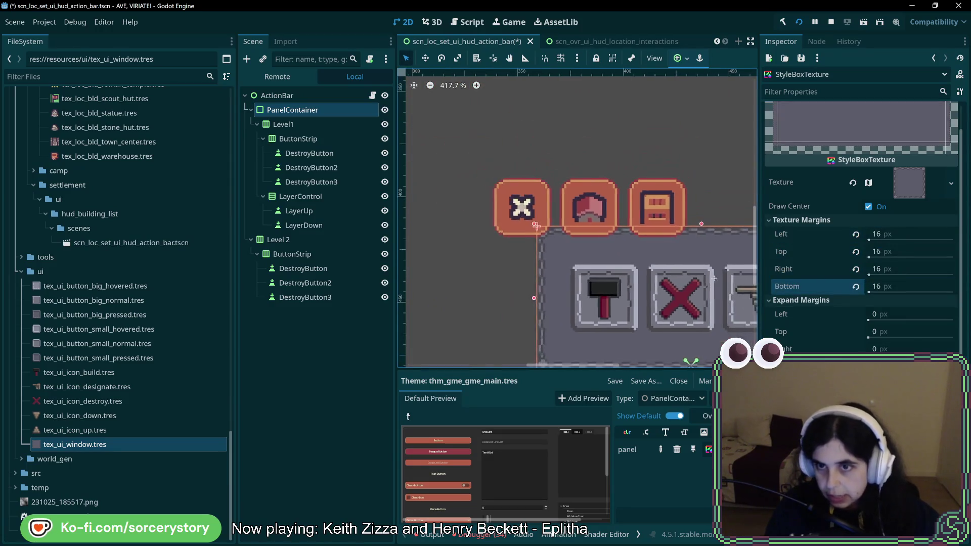
{"action": "left_click_drag", "start_coordinate": [714, 278], "coordinate": [465, 278]}
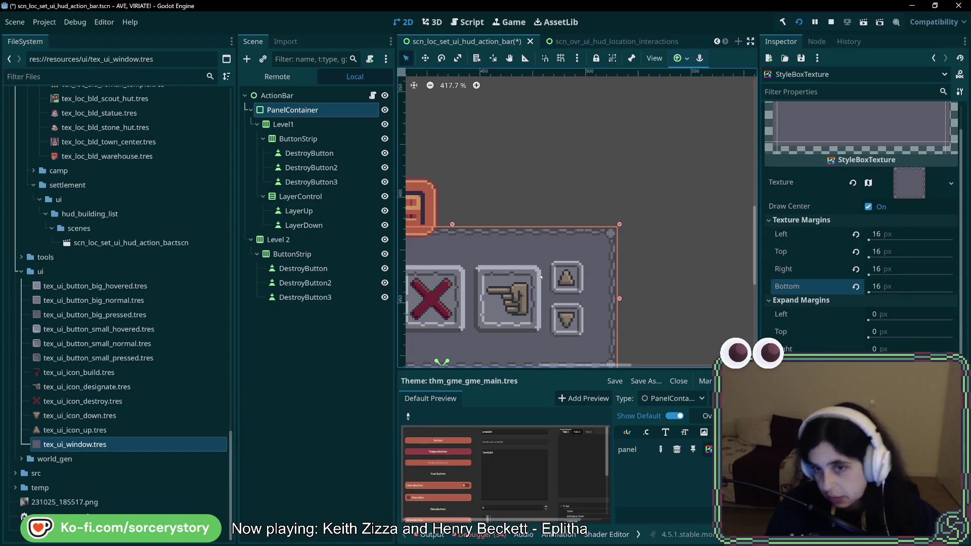
{"action": "mouse_move", "coordinate": [534, 307]}
{"action": "left_mouse_down"}
{"action": "mouse_move", "coordinate": [540, 297]}
{"action": "mouse_move", "coordinate": [689, 285]}
{"action": "mouse_move", "coordinate": [607, 292]}
{"action": "left_mouse_up"}
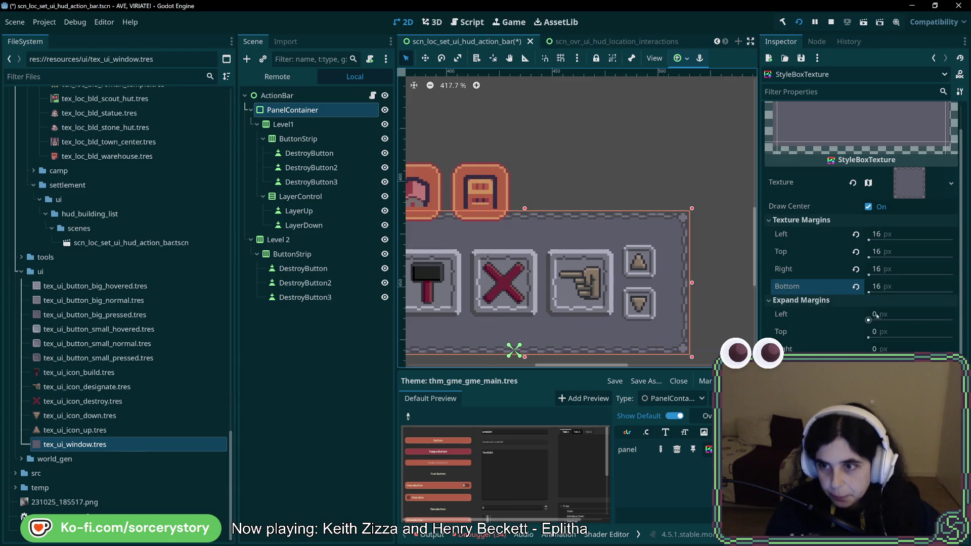
{"action": "left_click_drag", "start_coordinate": [869, 320], "coordinate": [926, 318]}
{"action": "key", "text": "ctrl+z"}
{"action": "left_click_drag", "start_coordinate": [598, 308], "coordinate": [749, 307]}
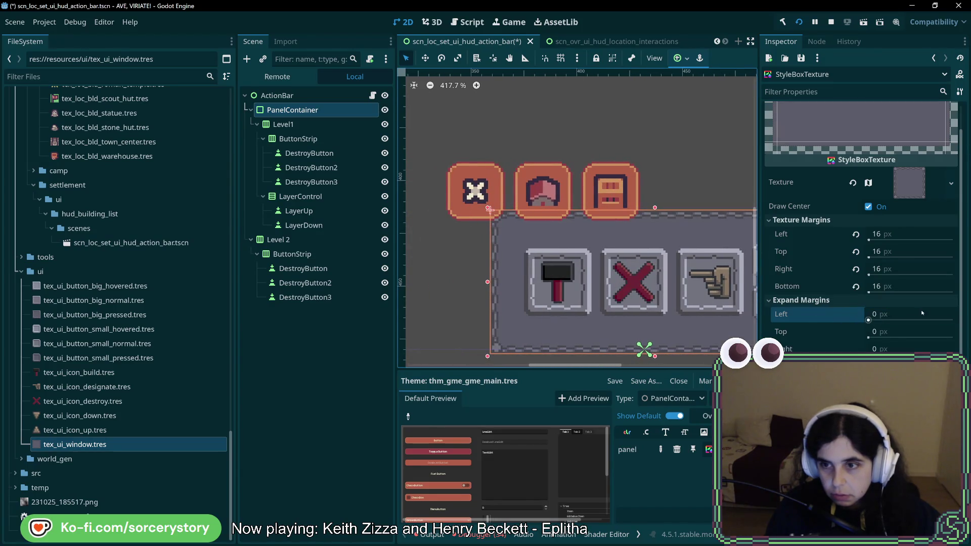
{"action": "left_click_drag", "start_coordinate": [869, 320], "coordinate": [855, 321]}
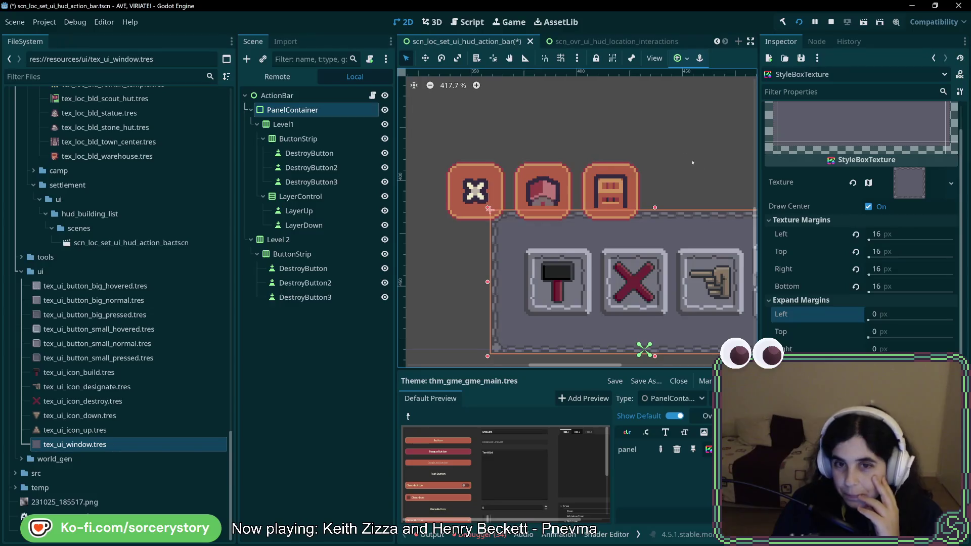
Pan to the panel's right end, then switch to spr_ui.png in Aseprite
{"action": "left_click_drag", "start_coordinate": [725, 190], "coordinate": [564, 192]}
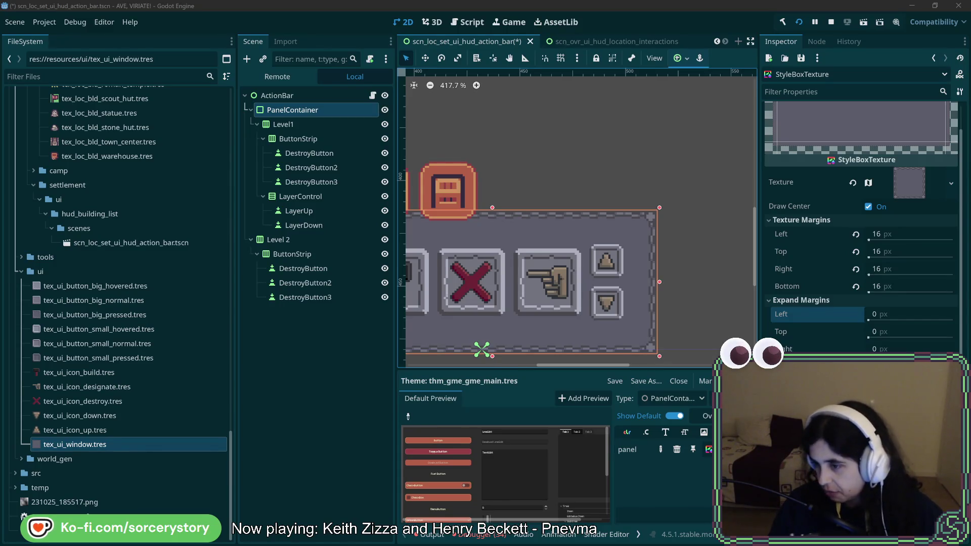
{"action": "key", "text": "alt+Tab"}
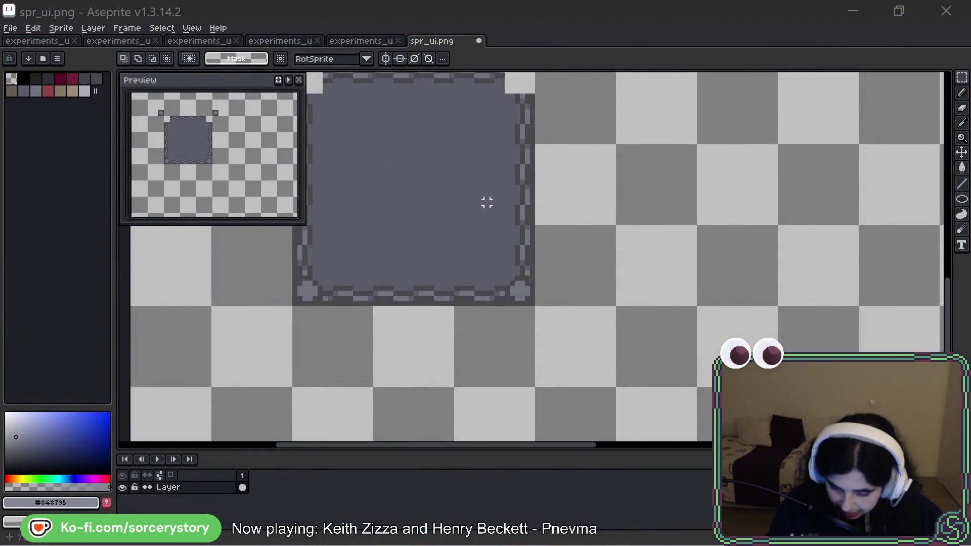
Move the cross sprite's bottom-right corner piece and top edge piece inward
{"action": "scroll", "coordinate": [532, 299], "scroll_direction": "up", "scroll_amount": 1}
{"action": "scroll", "coordinate": [532, 299], "scroll_direction": "up", "scroll_amount": 1}
{"action": "mouse_move", "coordinate": [537, 310]}
{"action": "left_mouse_down"}
{"action": "mouse_move", "coordinate": [491, 264]}
{"action": "mouse_move", "coordinate": [558, 317]}
{"action": "mouse_move", "coordinate": [559, 332]}
{"action": "left_mouse_up"}
{"action": "key", "text": "Return"}
{"action": "scroll", "coordinate": [464, 298], "scroll_direction": "left", "scroll_amount": 5}
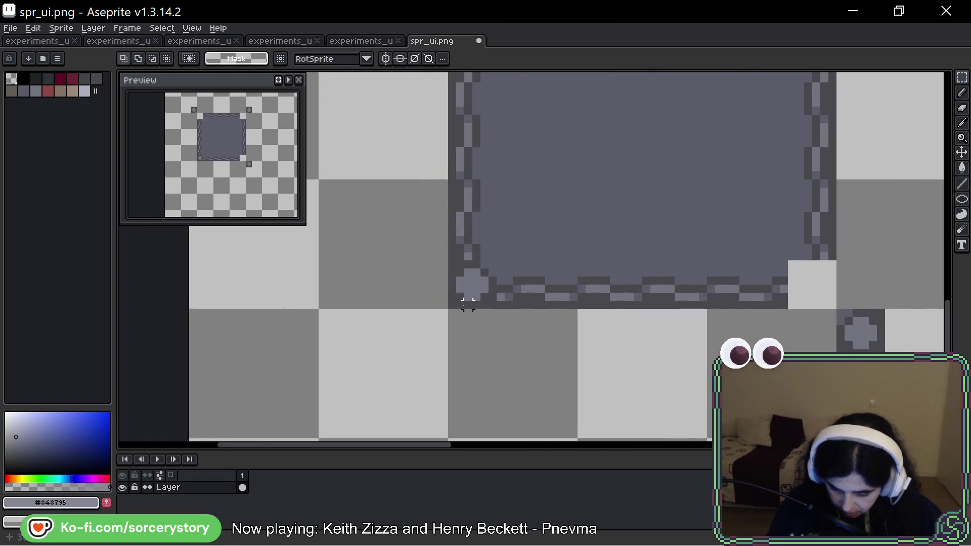
{"action": "left_click_drag", "start_coordinate": [448, 310], "coordinate": [497, 257]}
{"action": "scroll", "coordinate": [678, 347], "scroll_direction": "up", "scroll_amount": 5}
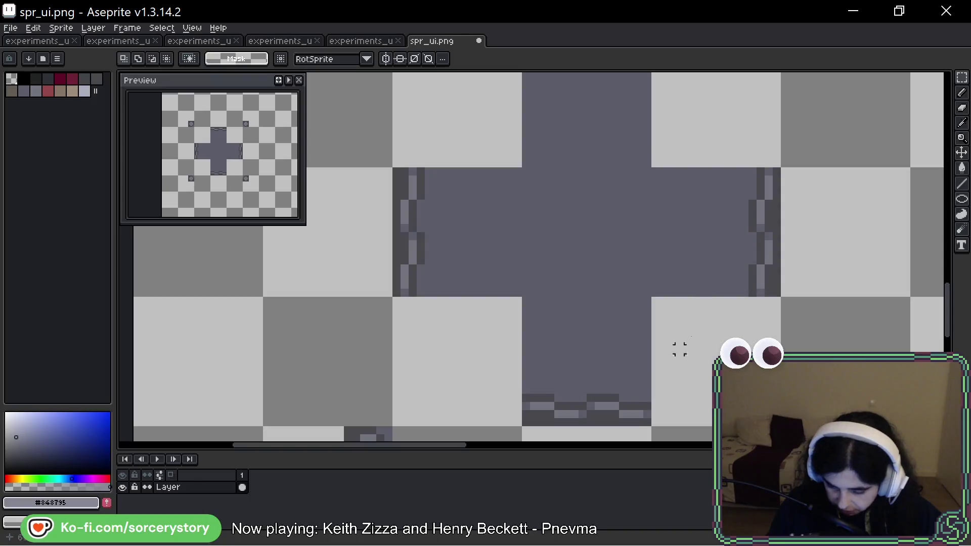
{"action": "left_click_drag", "start_coordinate": [737, 212], "coordinate": [724, 249]}
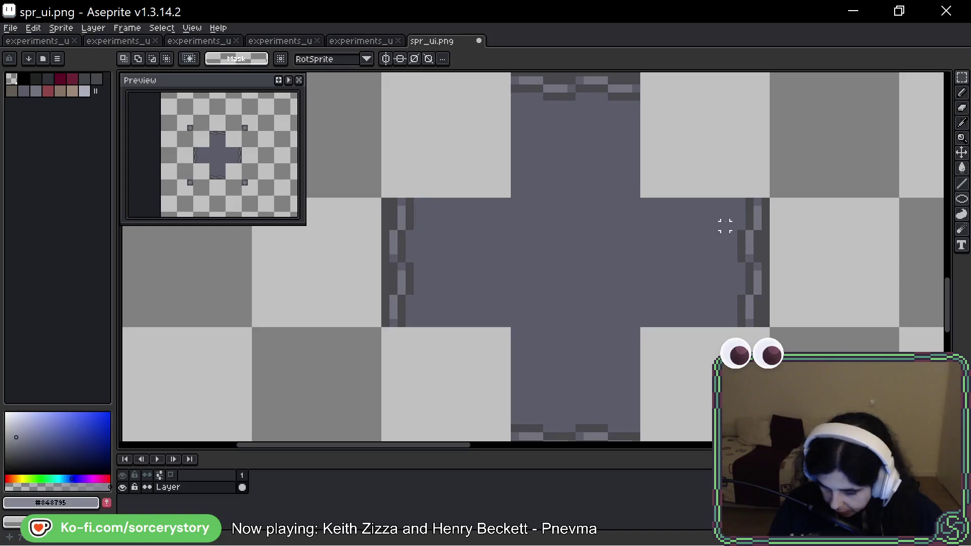
{"action": "scroll", "coordinate": [700, 201], "scroll_direction": "up", "scroll_amount": 2}
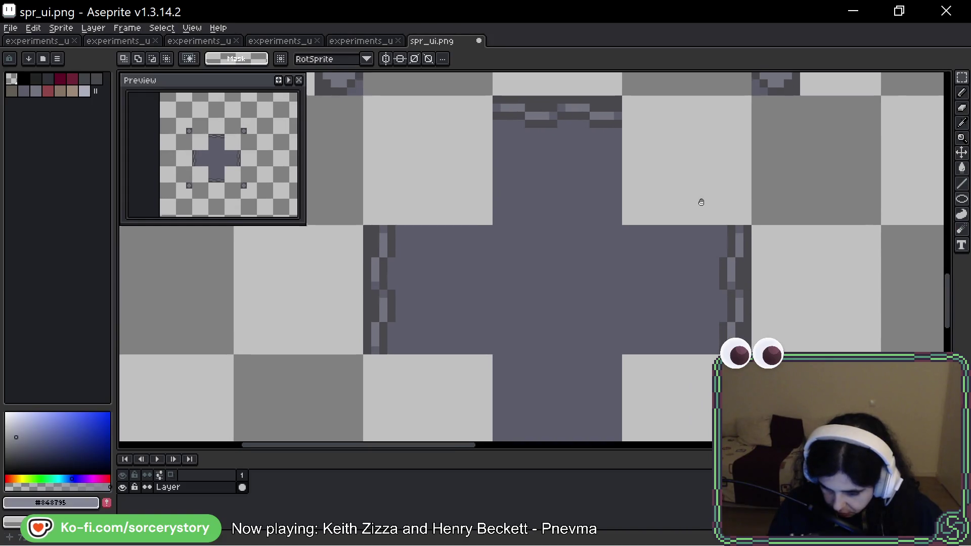
{"action": "left_click", "coordinate": [503, 120]}
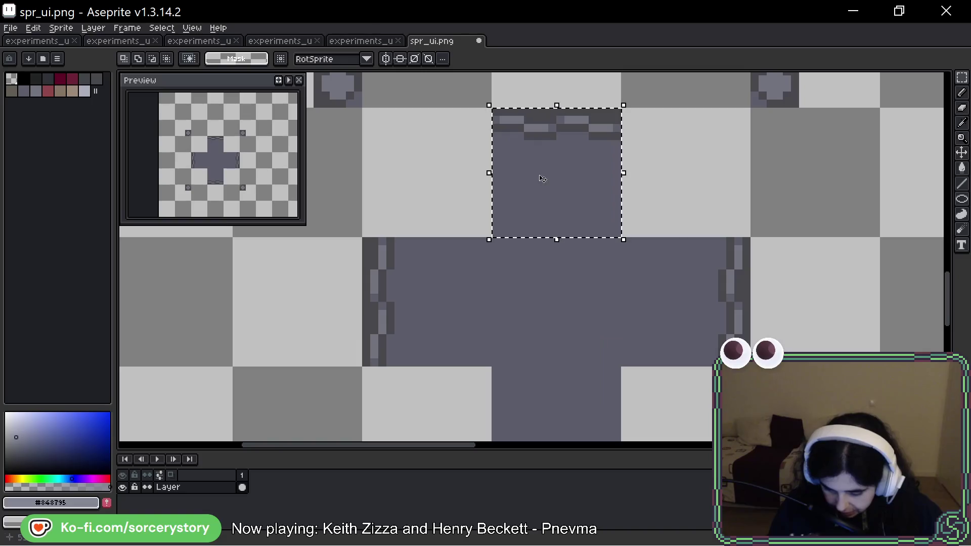
{"action": "mouse_move", "coordinate": [541, 122]}
{"action": "left_mouse_down"}
{"action": "mouse_move", "coordinate": [536, 252]}
{"action": "mouse_move", "coordinate": [537, 207]}
{"action": "left_mouse_up"}
{"action": "key", "text": "Return"}
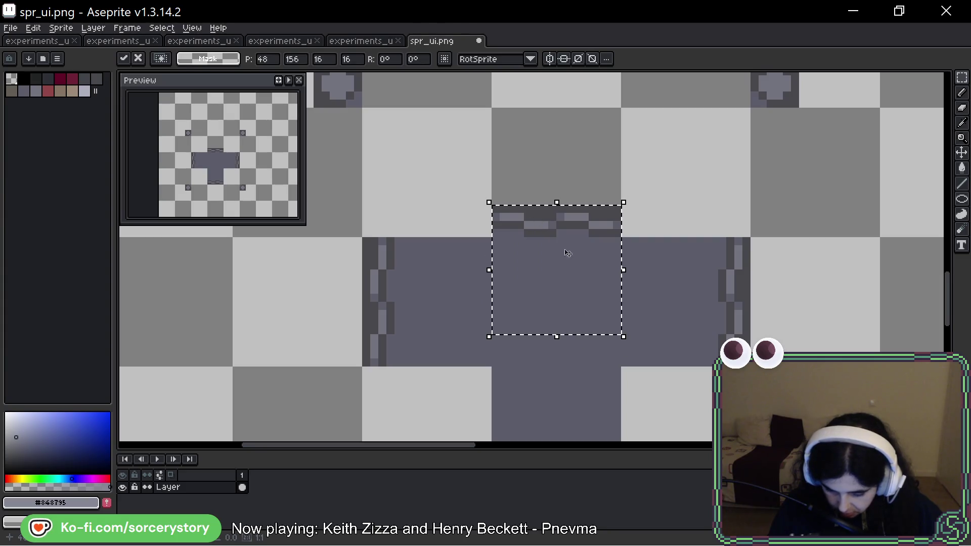
Pull the right, bottom and left sections inward and paste a cross stud at lower-right
{"action": "scroll", "coordinate": [597, 202], "scroll_direction": "down", "scroll_amount": 2}
{"action": "key", "text": "ctrl+d"}
{"action": "mouse_move", "coordinate": [694, 224]}
{"action": "left_mouse_down"}
{"action": "mouse_move", "coordinate": [717, 173]}
{"action": "mouse_move", "coordinate": [688, 192]}
{"action": "mouse_move", "coordinate": [627, 193]}
{"action": "left_mouse_up"}
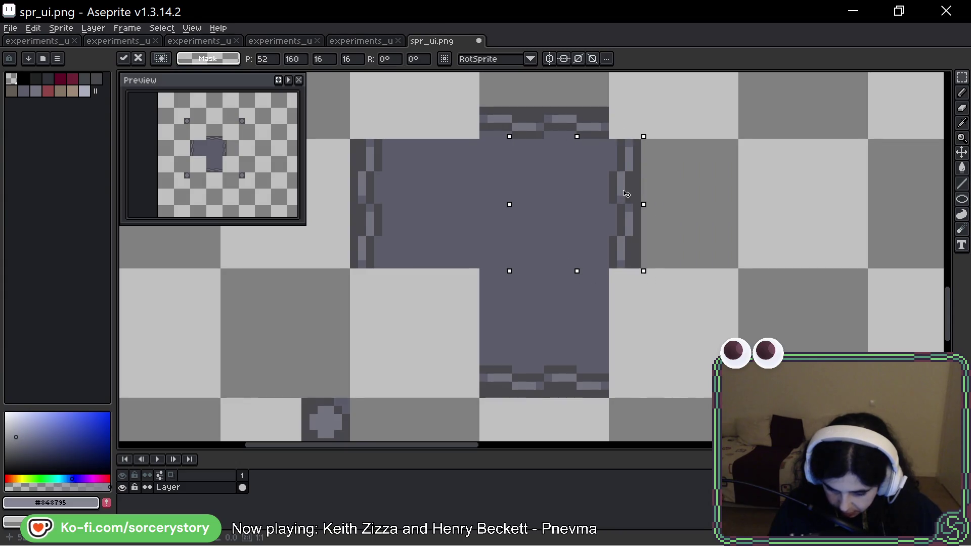
{"action": "scroll", "coordinate": [623, 262], "scroll_direction": "down", "scroll_amount": 2}
{"action": "mouse_move", "coordinate": [623, 262]}
{"action": "left_mouse_down"}
{"action": "mouse_move", "coordinate": [568, 289]}
{"action": "mouse_move", "coordinate": [566, 202]}
{"action": "left_mouse_up"}
{"action": "left_click_drag", "start_coordinate": [382, 124], "coordinate": [512, 253]}
{"action": "mouse_move", "coordinate": [445, 192]}
{"action": "left_mouse_down"}
{"action": "mouse_move", "coordinate": [551, 192]}
{"action": "mouse_move", "coordinate": [543, 192]}
{"action": "left_mouse_up"}
{"action": "left_click", "coordinate": [653, 281]}
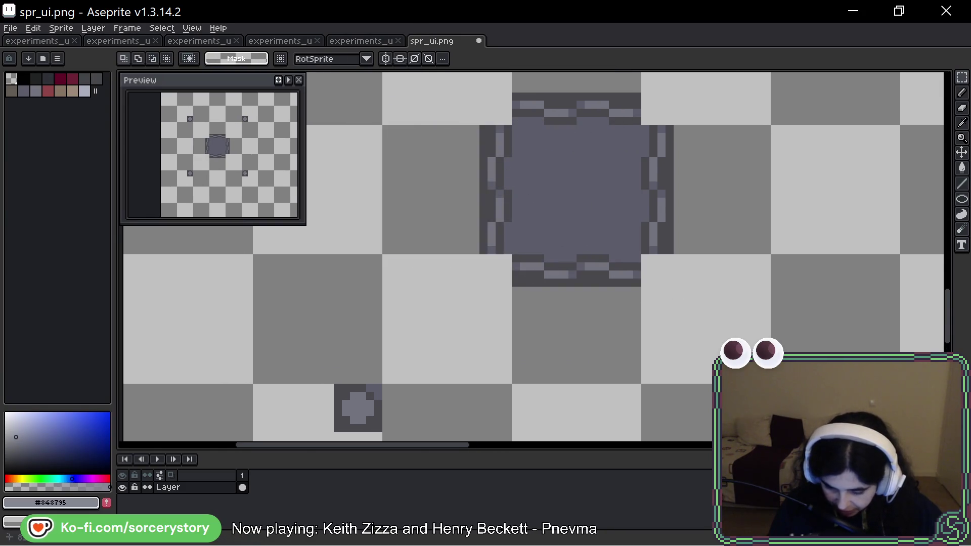
{"action": "key", "text": "ctrl+v"}
{"action": "left_click_drag", "start_coordinate": [694, 311], "coordinate": [670, 287]}
Commit the stud, shift the frame's right side outward and raise its top edge one pixel
{"action": "key", "text": "Return"}
{"action": "mouse_move", "coordinate": [509, 123]}
{"action": "left_mouse_down"}
{"action": "mouse_move", "coordinate": [645, 256]}
{"action": "mouse_move", "coordinate": [773, 256]}
{"action": "left_mouse_up"}
{"action": "left_click_drag", "start_coordinate": [610, 190], "coordinate": [615, 188]}
{"action": "key", "text": "Return"}
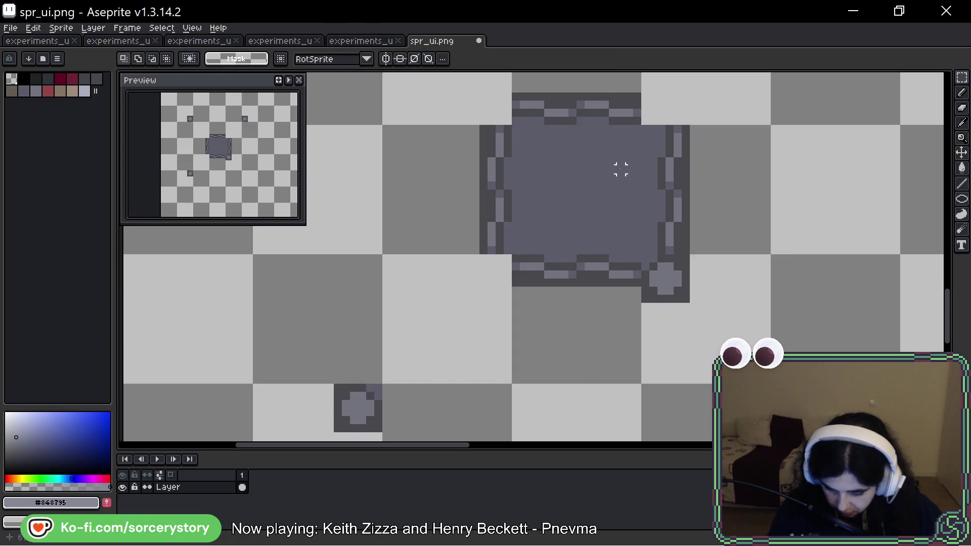
{"action": "scroll", "coordinate": [621, 168], "scroll_direction": "up", "scroll_amount": 2}
{"action": "left_click_drag", "start_coordinate": [548, 211], "coordinate": [549, 210]}
{"action": "key", "text": "Up"}
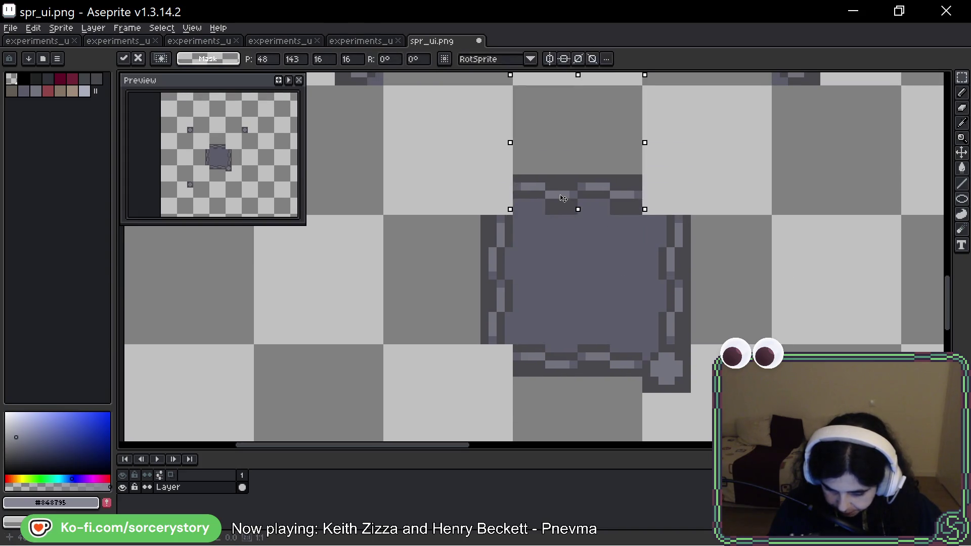
{"action": "key", "text": "Return"}
{"action": "left_click_drag", "start_coordinate": [561, 192], "coordinate": [563, 211]}
{"action": "key", "text": "Up"}
{"action": "key", "text": "Return"}
Nudge the frame's left edge left and its bottom edge down two pixels
{"action": "left_click_drag", "start_coordinate": [381, 212], "coordinate": [644, 347]}
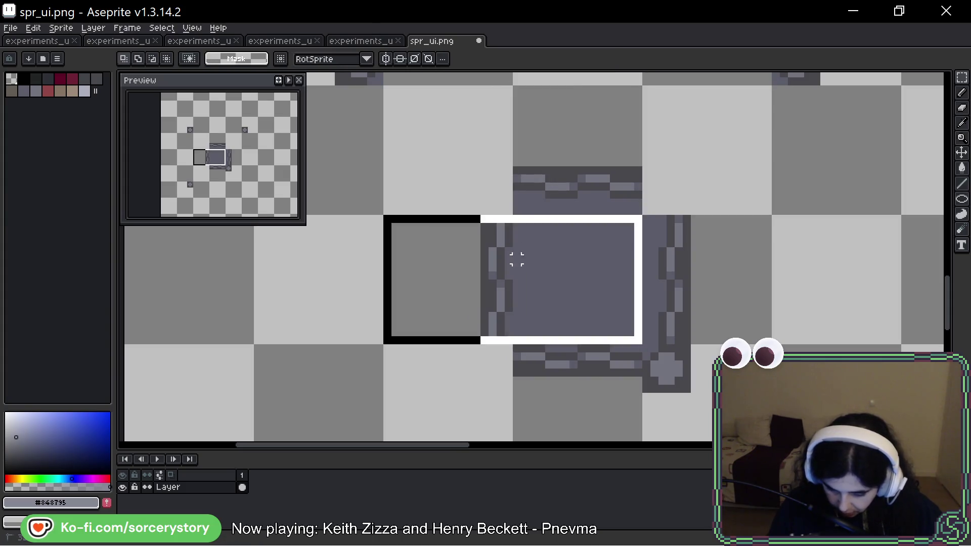
{"action": "left_click", "coordinate": [549, 278]}
{"action": "key", "text": "Left"}
{"action": "key", "text": "Left"}
{"action": "key", "text": "Return"}
{"action": "scroll", "coordinate": [530, 243], "scroll_direction": "down", "scroll_amount": 3}
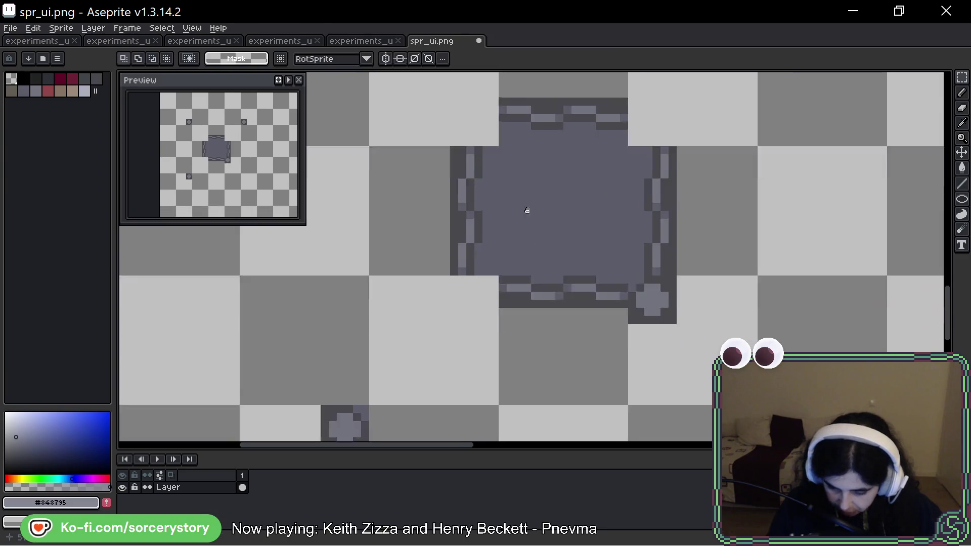
{"action": "left_click_drag", "start_coordinate": [496, 102], "coordinate": [622, 357]}
{"action": "key", "text": "Down"}
{"action": "key", "text": "Down"}
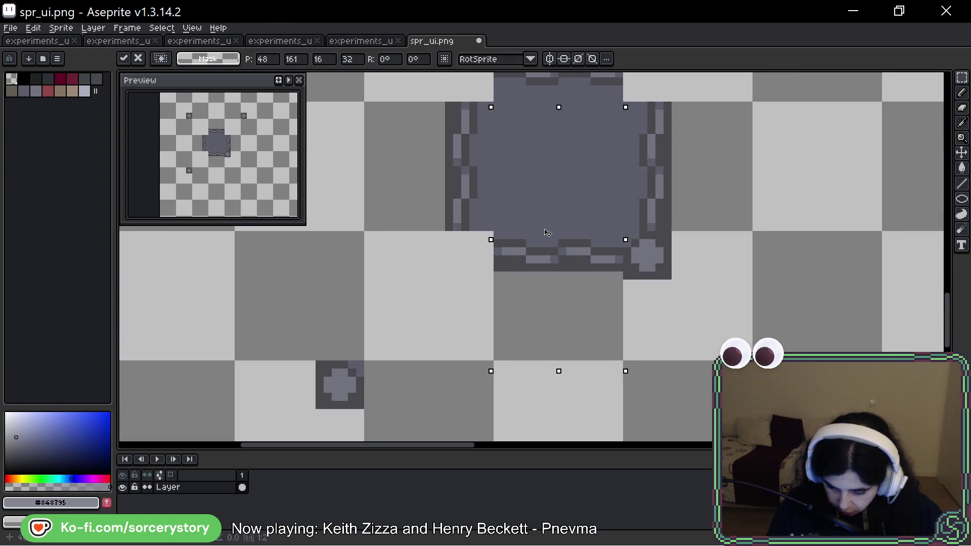
{"action": "key", "text": "Return"}
Place the plus-shaped corner studs into the frame's empty corners
{"action": "left_click_drag", "start_coordinate": [233, 360], "coordinate": [364, 440]}
{"action": "left_click_drag", "start_coordinate": [335, 394], "coordinate": [465, 265]}
{"action": "scroll", "coordinate": [520, 303], "scroll_direction": "up", "scroll_amount": 3}
{"action": "mouse_move", "coordinate": [726, 145]}
{"action": "left_mouse_down"}
{"action": "mouse_move", "coordinate": [728, 108]}
{"action": "mouse_move", "coordinate": [616, 183]}
{"action": "mouse_move", "coordinate": [604, 231]}
{"action": "left_mouse_up"}
{"action": "key", "text": "Return"}
{"action": "scroll", "coordinate": [531, 258], "scroll_direction": "left", "scroll_amount": 5}
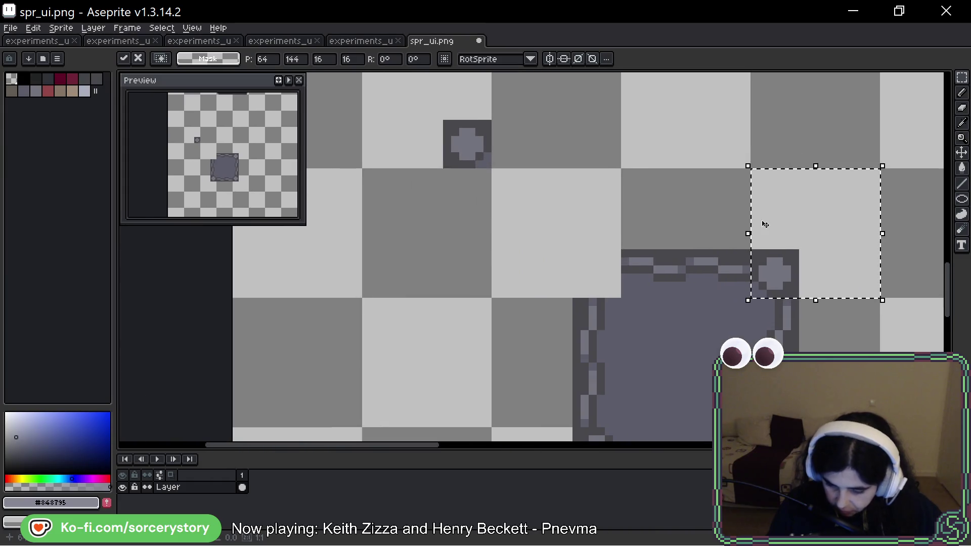
{"action": "mouse_move", "coordinate": [479, 148]}
{"action": "left_mouse_down"}
{"action": "mouse_move", "coordinate": [539, 179]}
{"action": "mouse_move", "coordinate": [599, 278]}
{"action": "mouse_move", "coordinate": [610, 278]}
{"action": "left_mouse_up"}
{"action": "key", "text": "Return"}
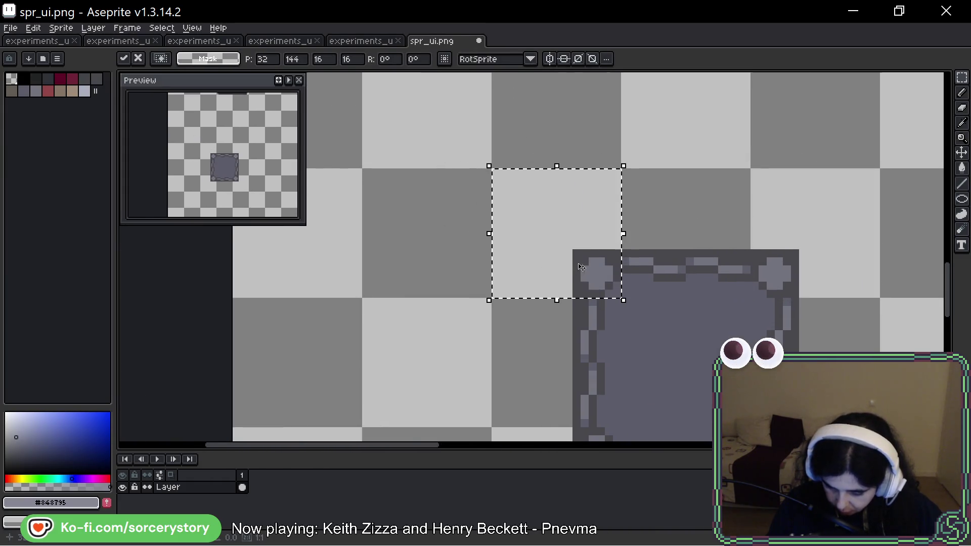
{"action": "scroll", "coordinate": [610, 278], "scroll_direction": "down", "scroll_amount": 2}
{"action": "left_click", "coordinate": [684, 315]}
Move the finished 28×28 frame box beside the other UI tiles
{"action": "left_click_drag", "start_coordinate": [531, 289], "coordinate": [774, 441]}
{"action": "left_click", "coordinate": [583, 269]}
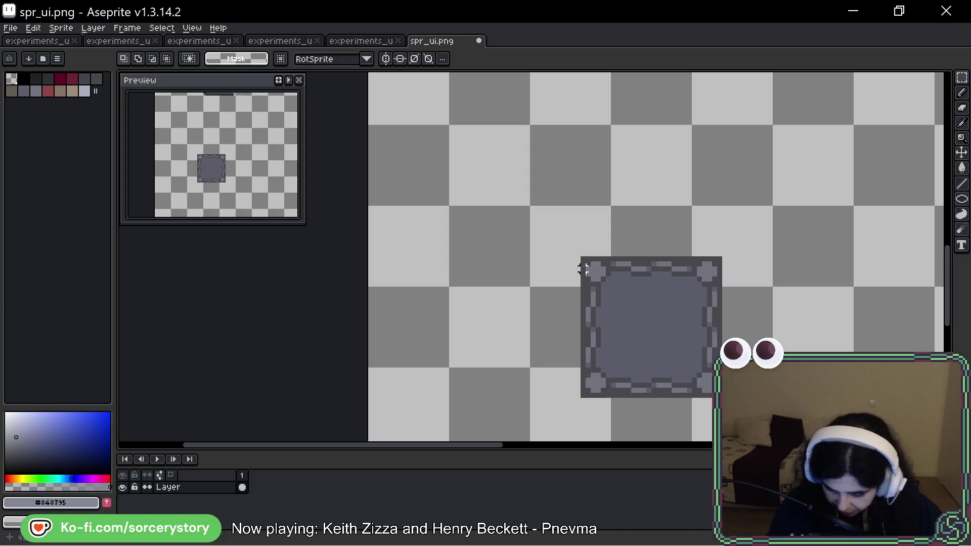
{"action": "mouse_move", "coordinate": [583, 259]}
{"action": "left_mouse_down"}
{"action": "mouse_move", "coordinate": [721, 385]}
{"action": "mouse_move", "coordinate": [721, 397]}
{"action": "left_mouse_up"}
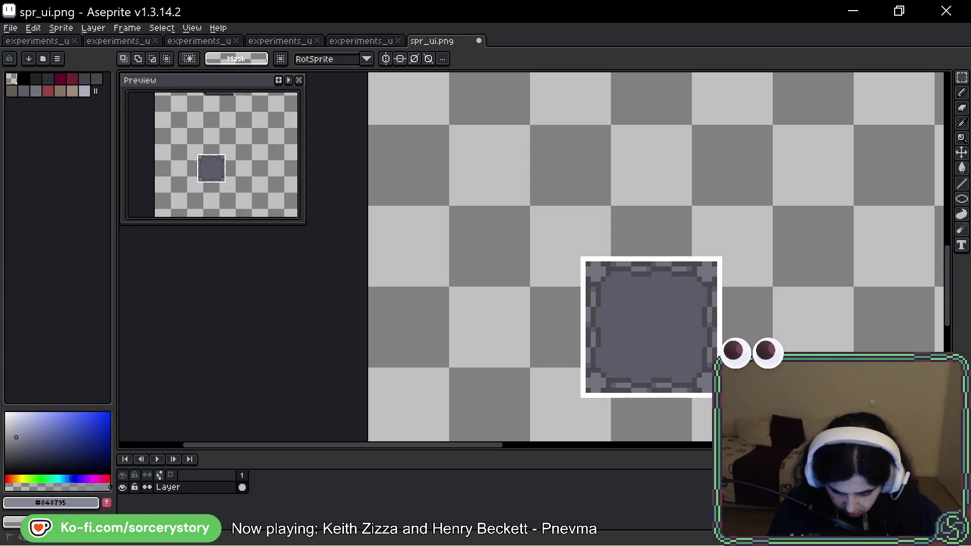
{"action": "left_click_drag", "start_coordinate": [652, 328], "coordinate": [471, 304]}
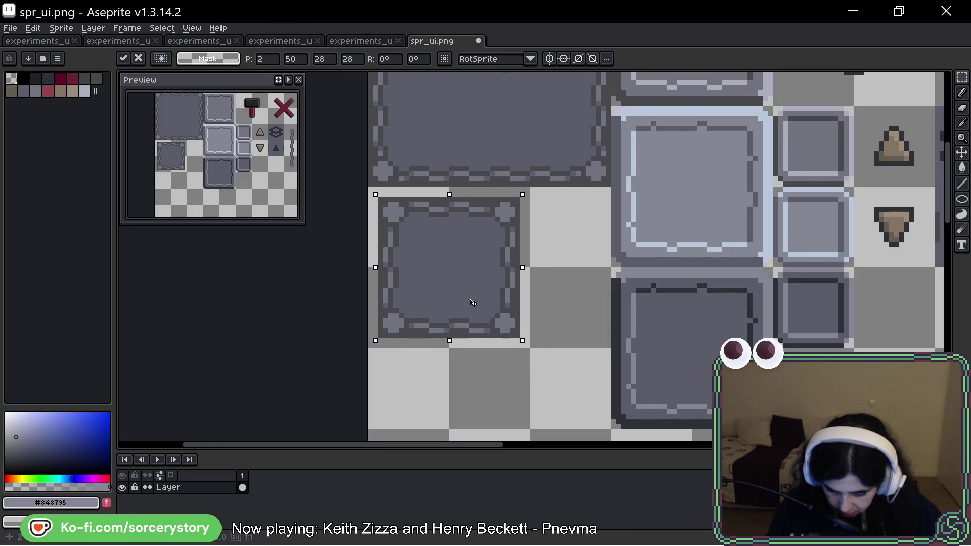
{"action": "right_click", "coordinate": [450, 244]}
{"action": "left_click", "coordinate": [482, 287]}
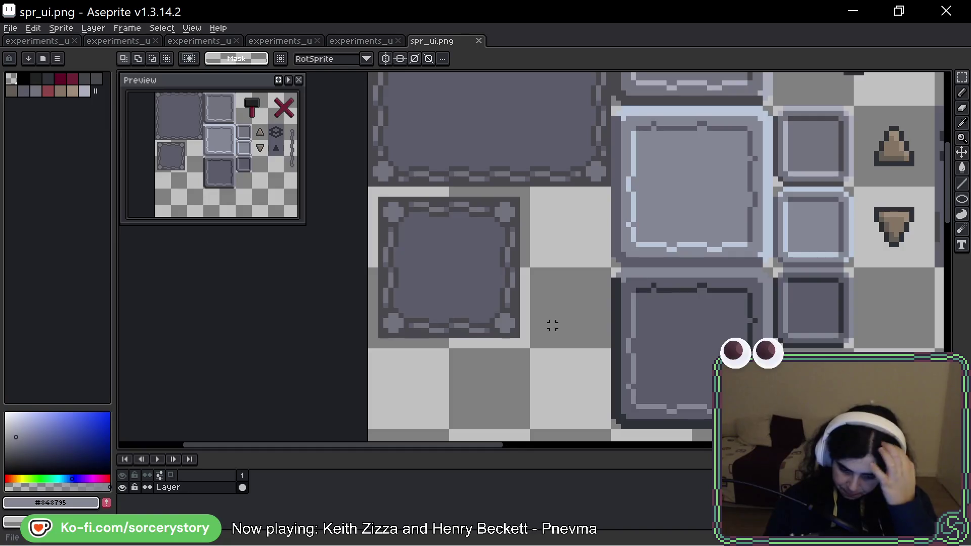
Back in Godot, inspect tex_ui_window.tres and open its Region Editor showing the new frame
{"action": "mouse_move", "coordinate": [426, 265]}
{"action": "left_mouse_down"}
{"action": "mouse_move", "coordinate": [376, 195]}
{"action": "mouse_move", "coordinate": [650, 352]}
{"action": "left_mouse_up"}
{"action": "scroll", "coordinate": [429, 218], "scroll_direction": "up", "scroll_amount": 3}
{"action": "left_click", "coordinate": [618, 287]}
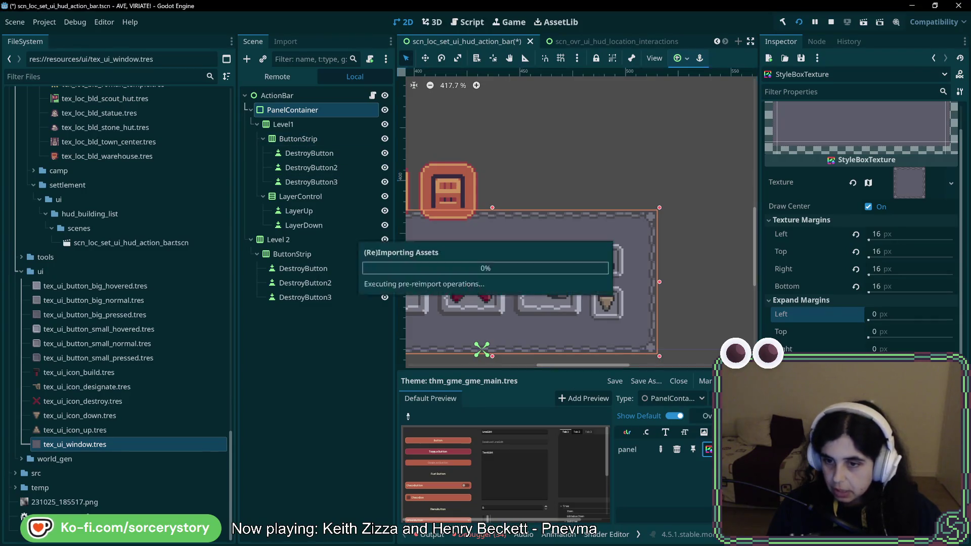
{"action": "right_click", "coordinate": [89, 444]}
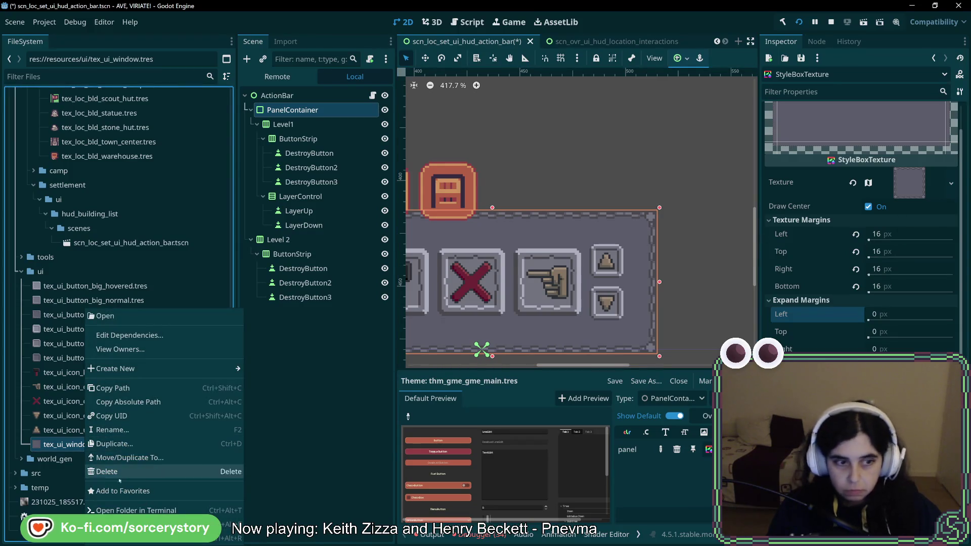
{"action": "left_click", "coordinate": [63, 452]}
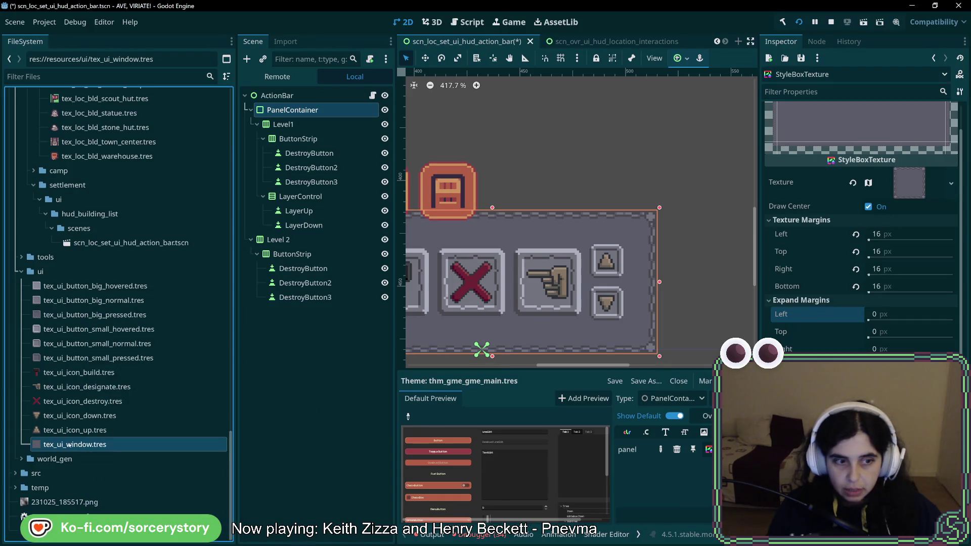
{"action": "left_click", "coordinate": [864, 333]}
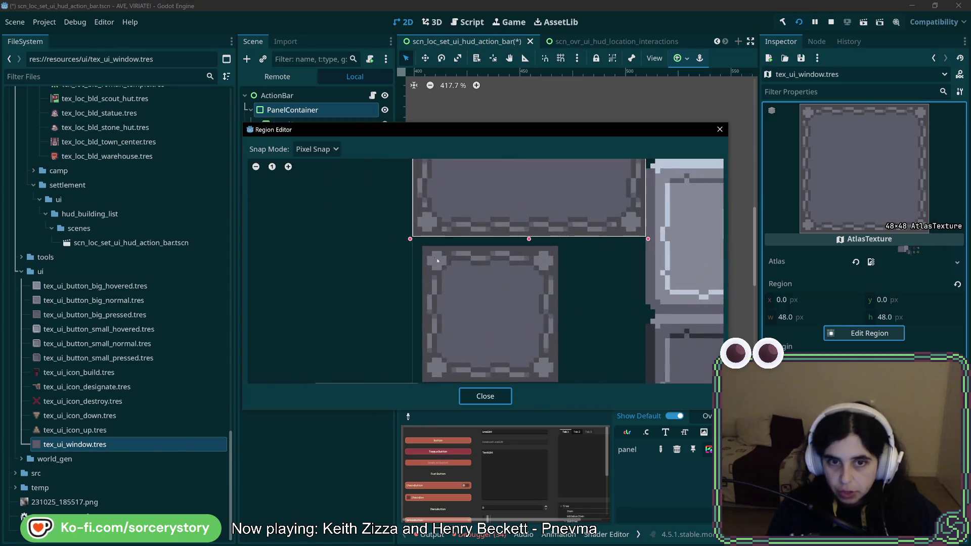
{"action": "mouse_move", "coordinate": [423, 248]}
{"action": "left_mouse_down"}
{"action": "mouse_move", "coordinate": [571, 384]}
{"action": "mouse_move", "coordinate": [558, 385]}
{"action": "left_mouse_up"}
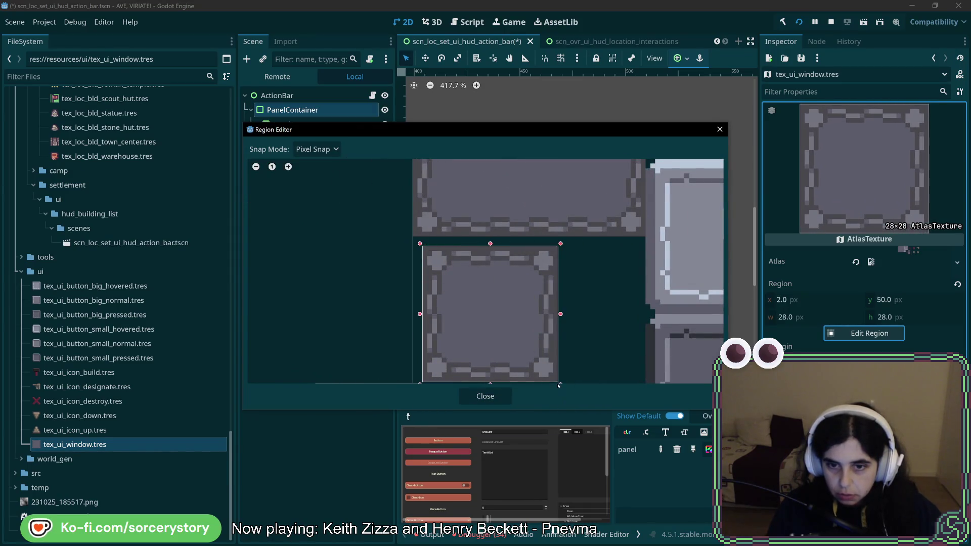
{"action": "left_click", "coordinate": [485, 396]}
{"action": "key", "text": "ctrl+s"}
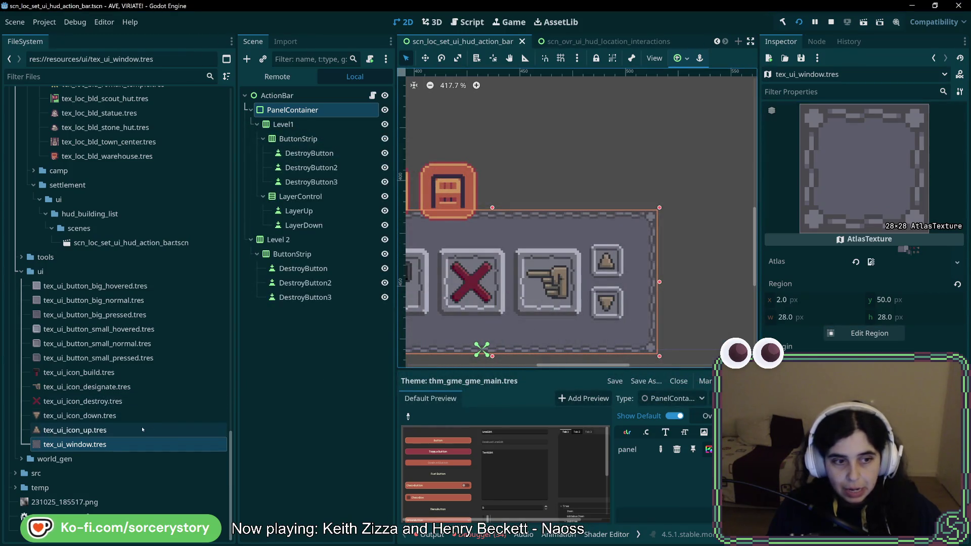
{"action": "scroll", "coordinate": [632, 279], "scroll_direction": "left", "scroll_amount": 3}
{"action": "scroll", "coordinate": [658, 288], "scroll_direction": "down", "scroll_amount": 1}
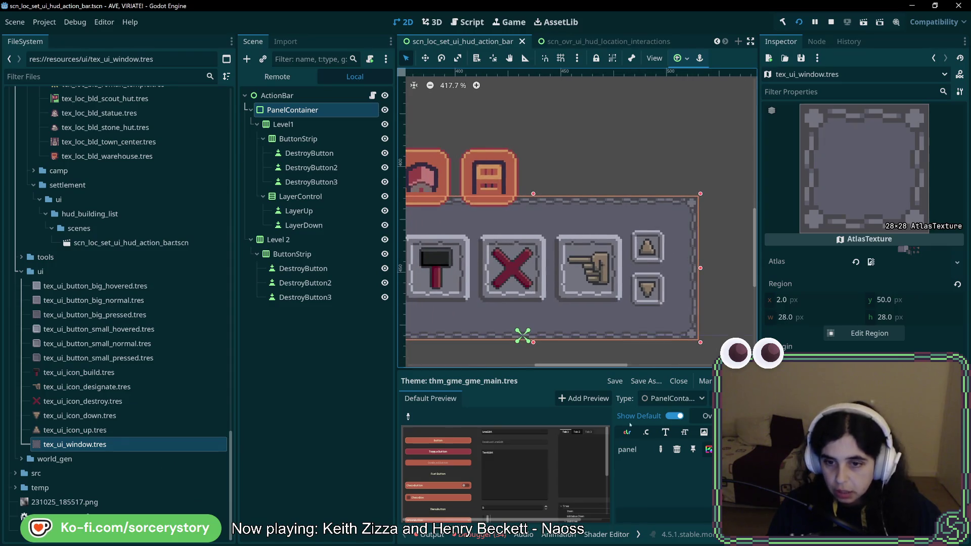
{"action": "left_click", "coordinate": [709, 449]}
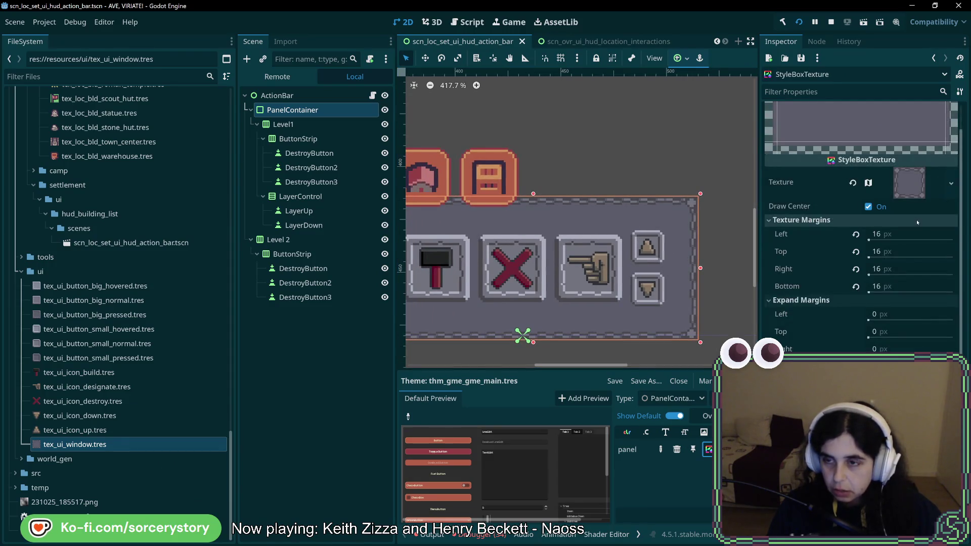
Enter 6 px for the Left, Top, Right and Bottom texture margins
{"action": "left_click", "coordinate": [869, 240]}
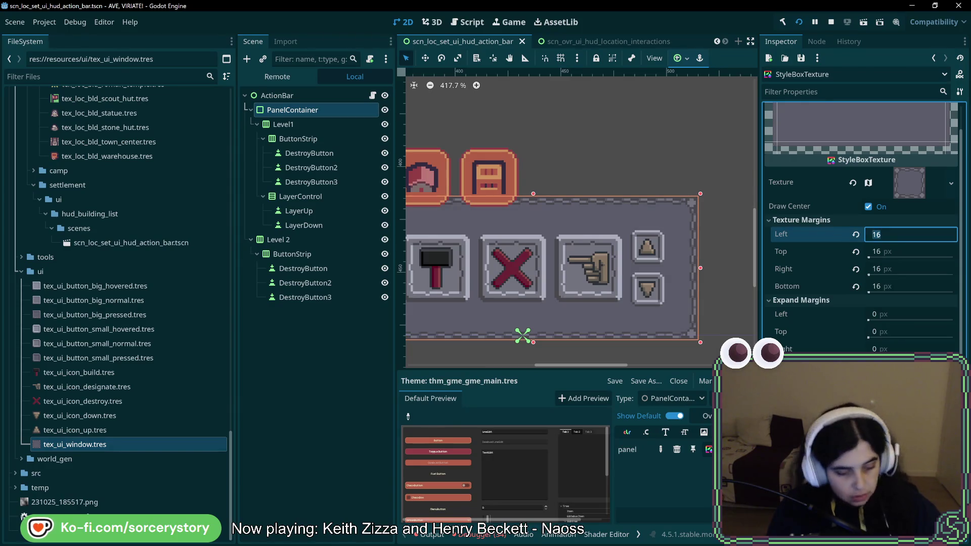
{"action": "type", "text": "6"}
{"action": "key", "text": "Tab"}
{"action": "type", "text": "6"}
{"action": "key", "text": "Tab"}
{"action": "type", "text": "6"}
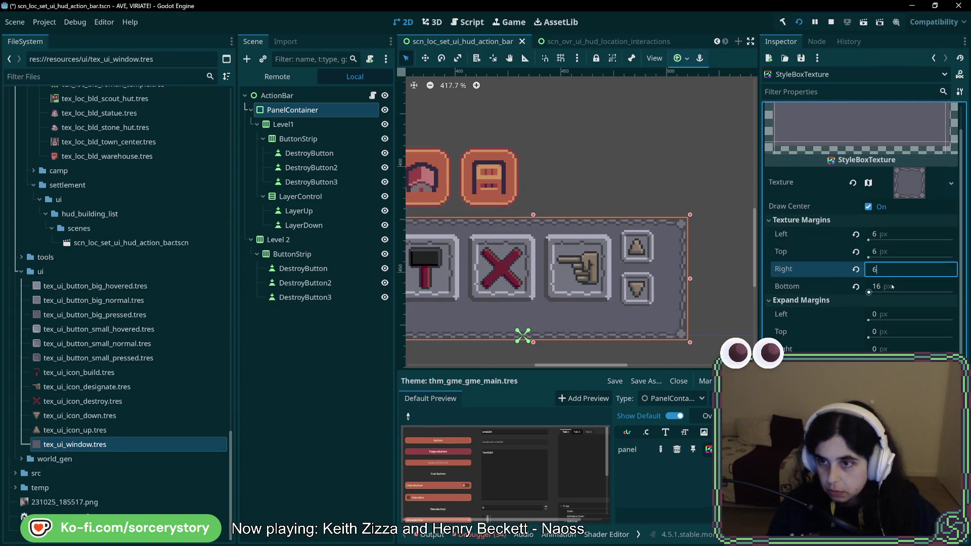
{"action": "key", "text": "Tab"}
{"action": "type", "text": "6"}
{"action": "key", "text": "Return"}
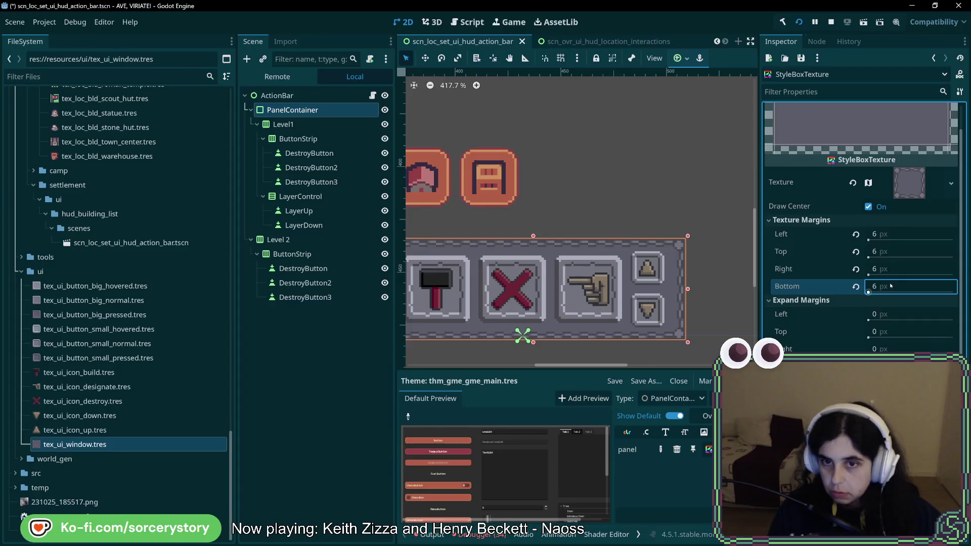
Recentre the action bar, try a new PanelContainer width, and restore it to 144
{"action": "scroll", "coordinate": [557, 283], "scroll_direction": "left", "scroll_amount": 1}
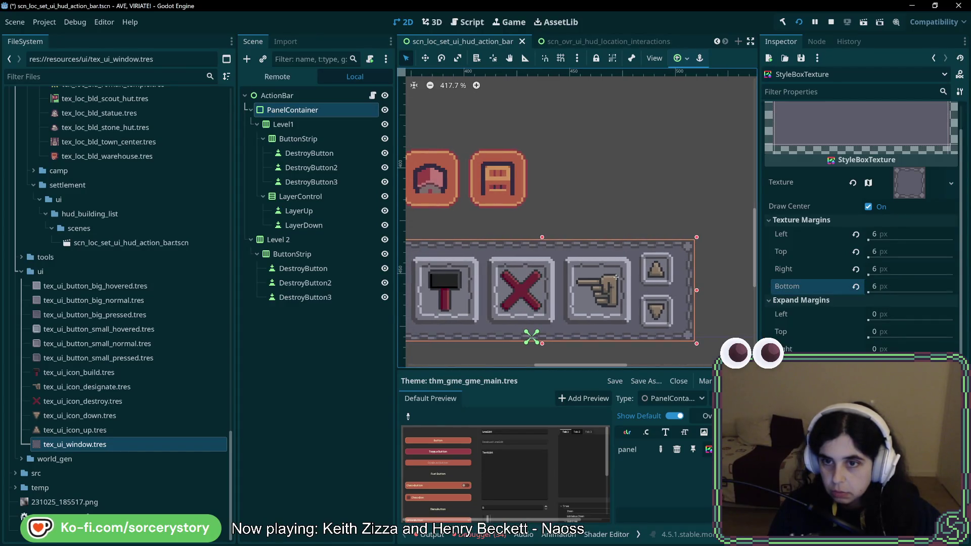
{"action": "scroll", "coordinate": [616, 277], "scroll_direction": "left", "scroll_amount": 5}
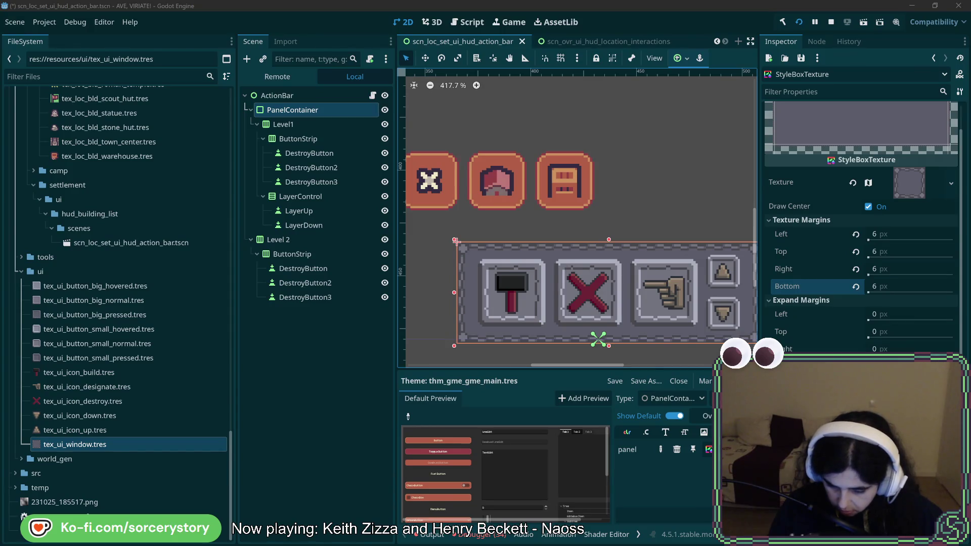
{"action": "scroll", "coordinate": [591, 213], "scroll_direction": "right", "scroll_amount": 2}
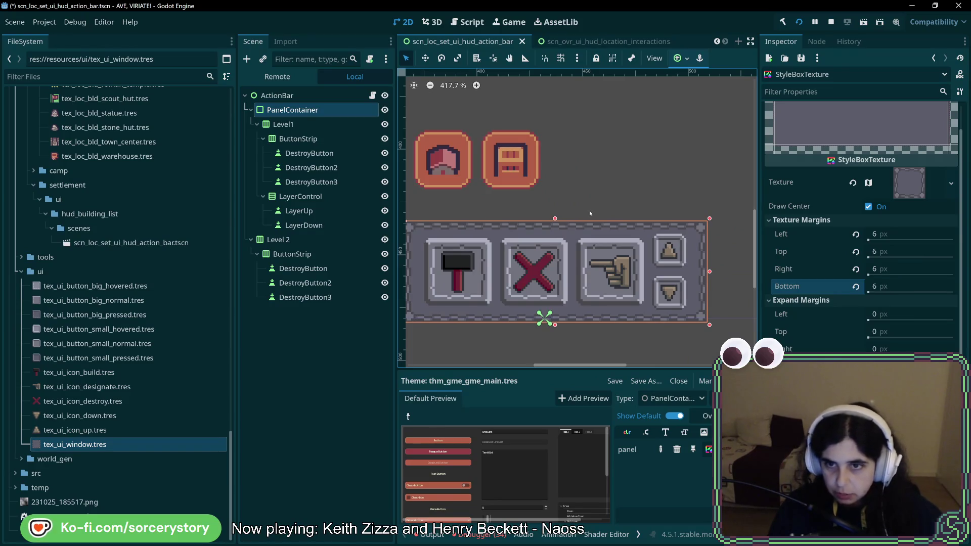
{"action": "left_click_drag", "start_coordinate": [566, 182], "coordinate": [584, 183]}
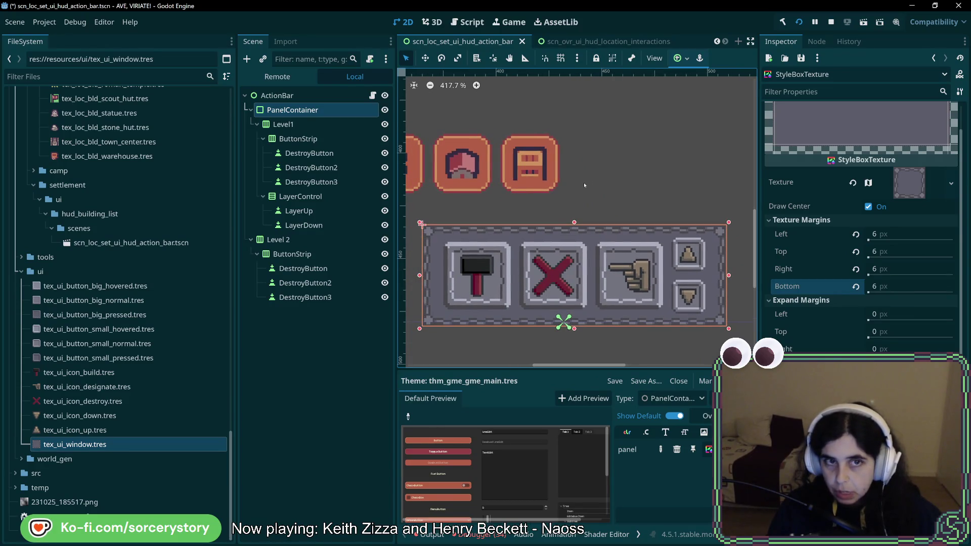
{"action": "left_click", "coordinate": [298, 110]}
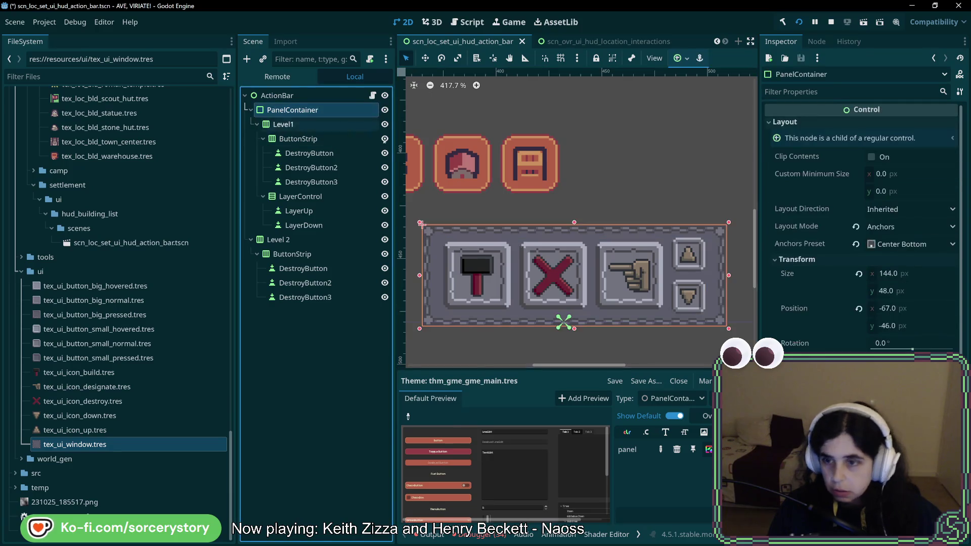
{"action": "left_click", "coordinate": [708, 449]}
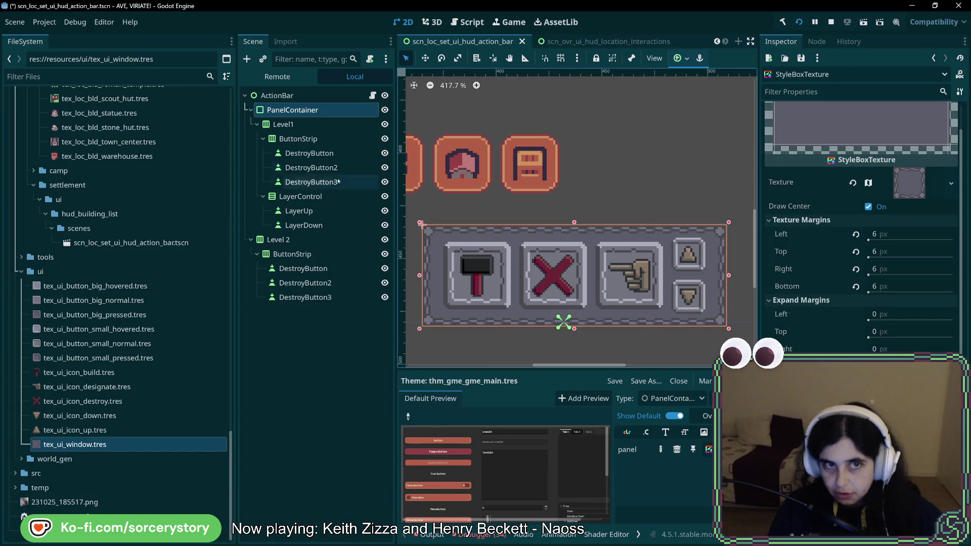
{"action": "left_click", "coordinate": [298, 110]}
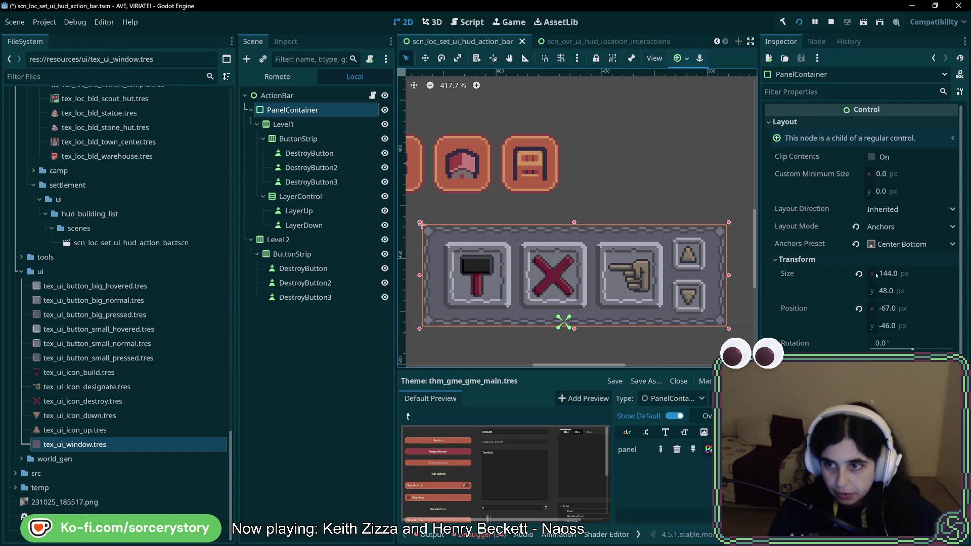
{"action": "mouse_move", "coordinate": [904, 276]}
{"action": "left_mouse_down"}
{"action": "mouse_move", "coordinate": [894, 276]}
{"action": "mouse_move", "coordinate": [911, 276]}
{"action": "left_mouse_up"}
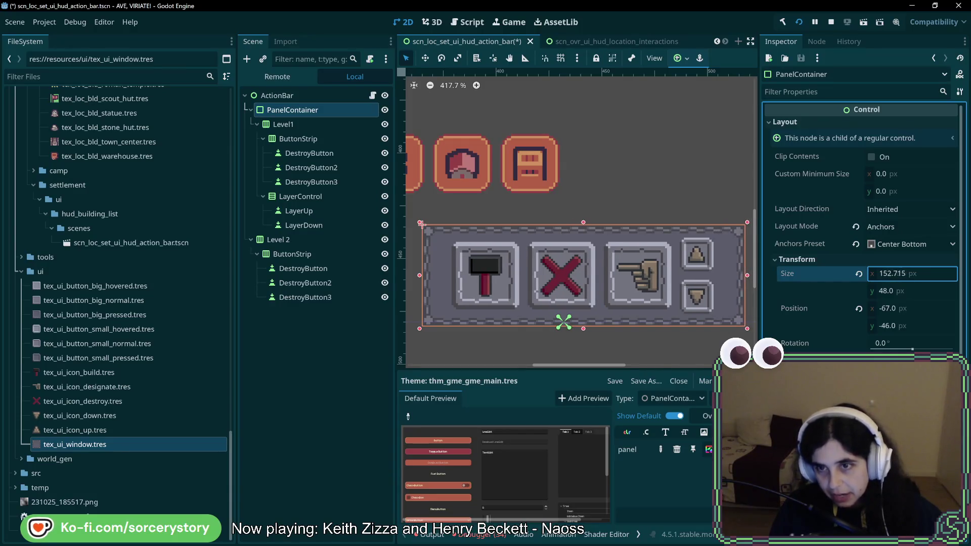
{"action": "key", "text": "ctrl+z"}
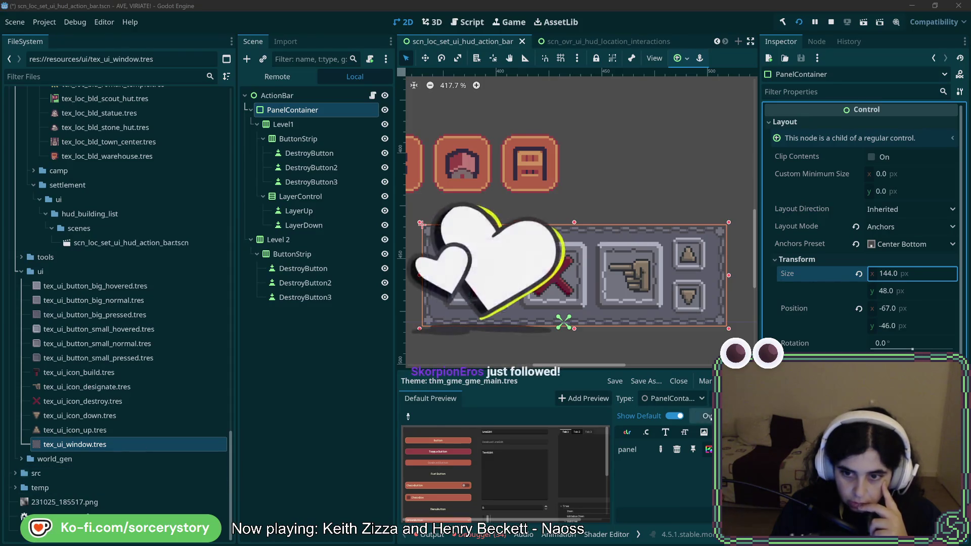
{"action": "left_click", "coordinate": [708, 449]}
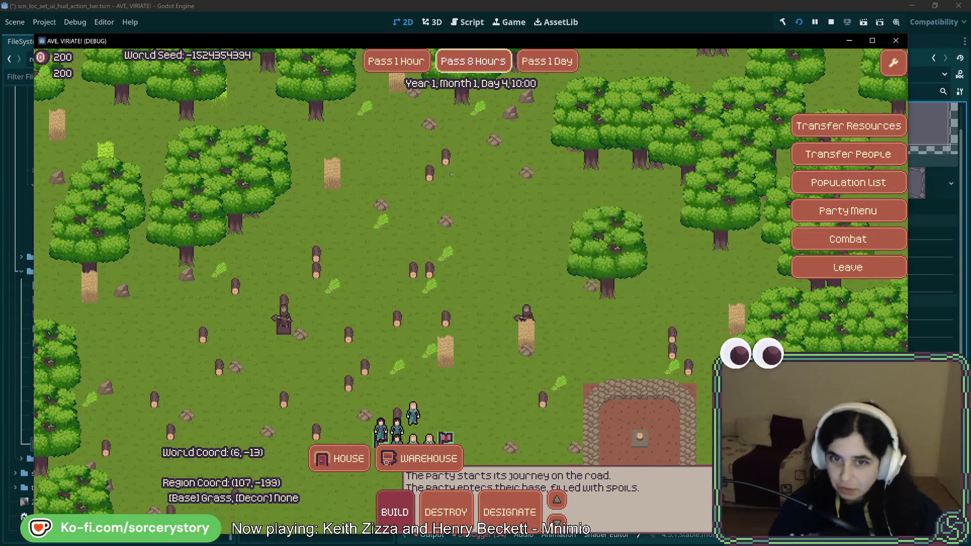
Close the Warehouse panel to reveal the map with the party and base
{"action": "key", "text": "s"}
{"action": "key", "text": "s"}
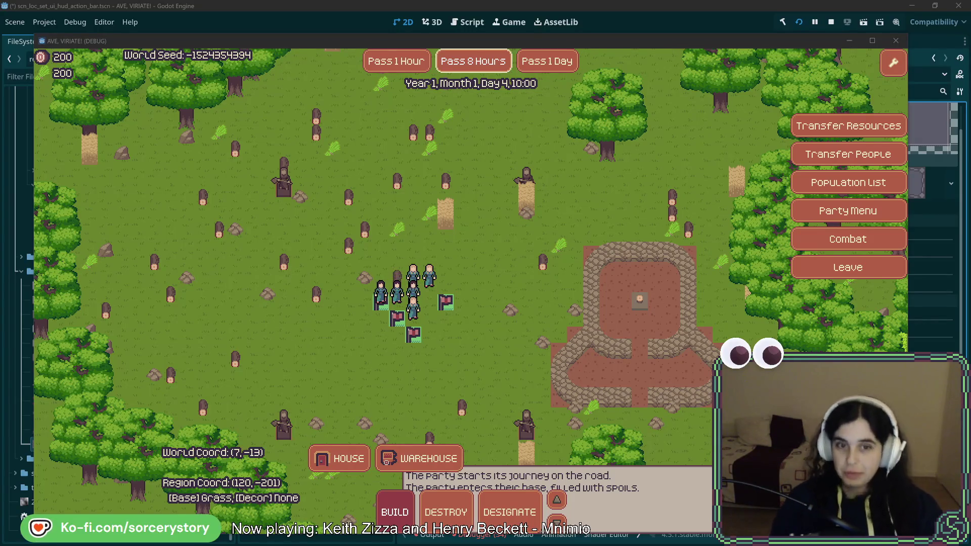
Pan the game map with WASD to bring the party and base into view
{"action": "left_click", "coordinate": [511, 240]}
{"action": "key", "text": "s"}
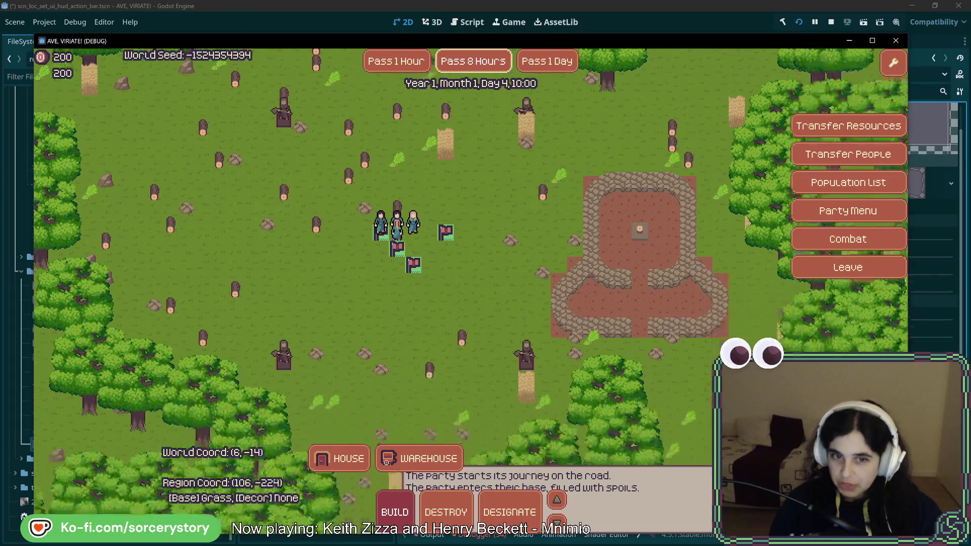
{"action": "key", "text": "a"}
{"action": "key", "text": "a"}
{"action": "key", "text": "w"}
{"action": "key", "text": "w"}
{"action": "key", "text": "a"}
{"action": "key", "text": "w"}
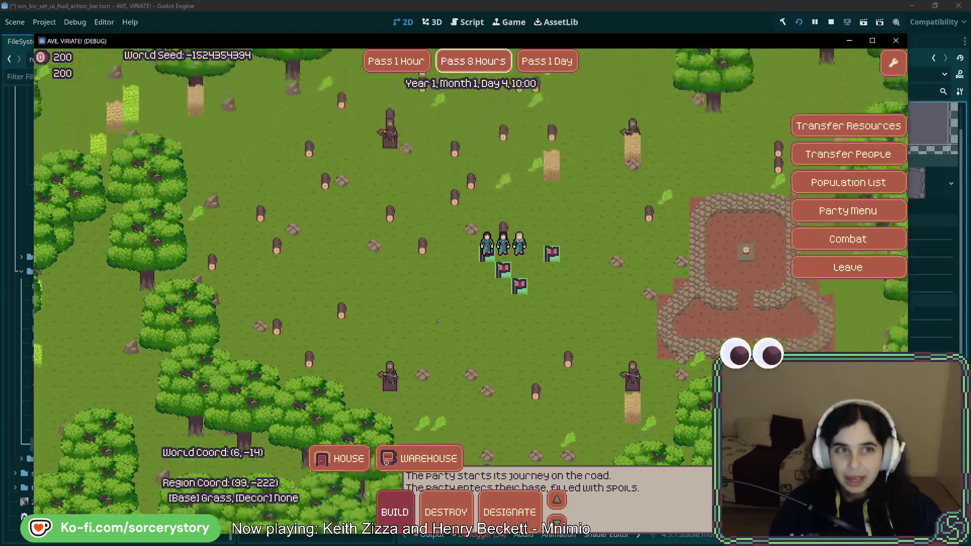
{"action": "key", "text": "w"}
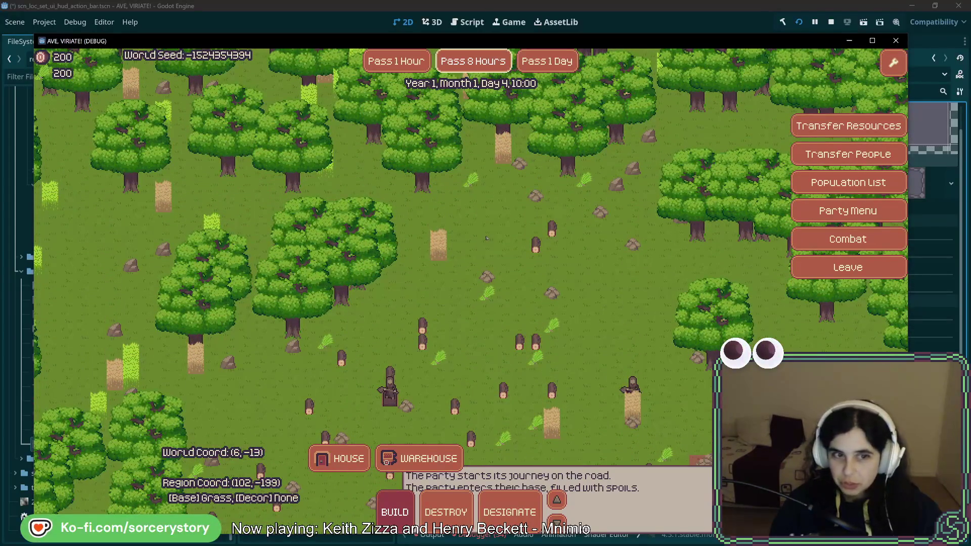
{"action": "key", "text": "s"}
{"action": "key", "text": "d"}
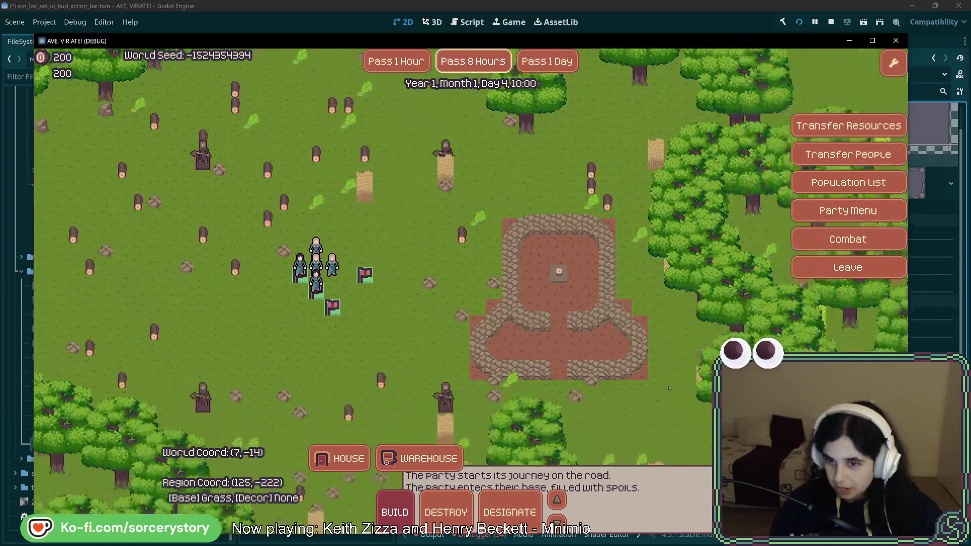
{"action": "key", "text": "s"}
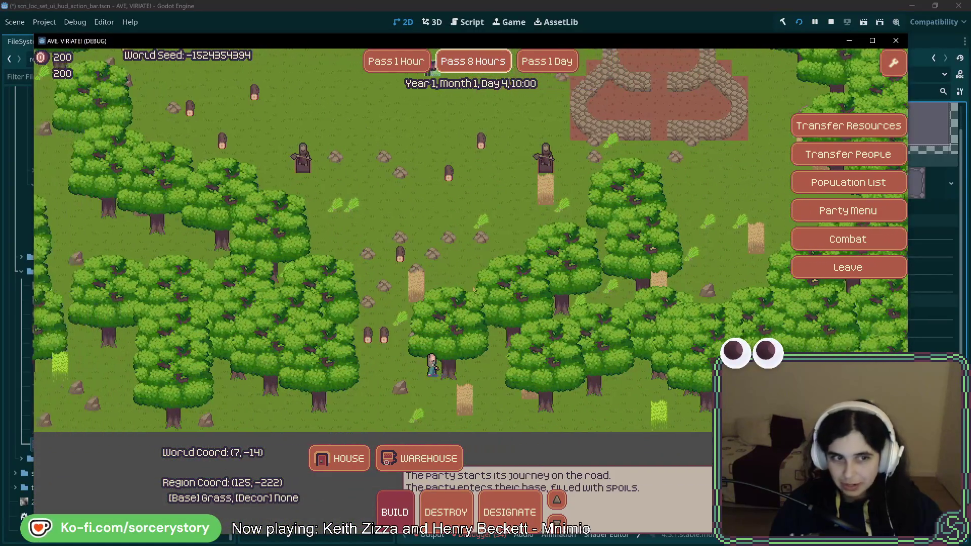
{"action": "key", "text": "w"}
{"action": "key", "text": "a"}
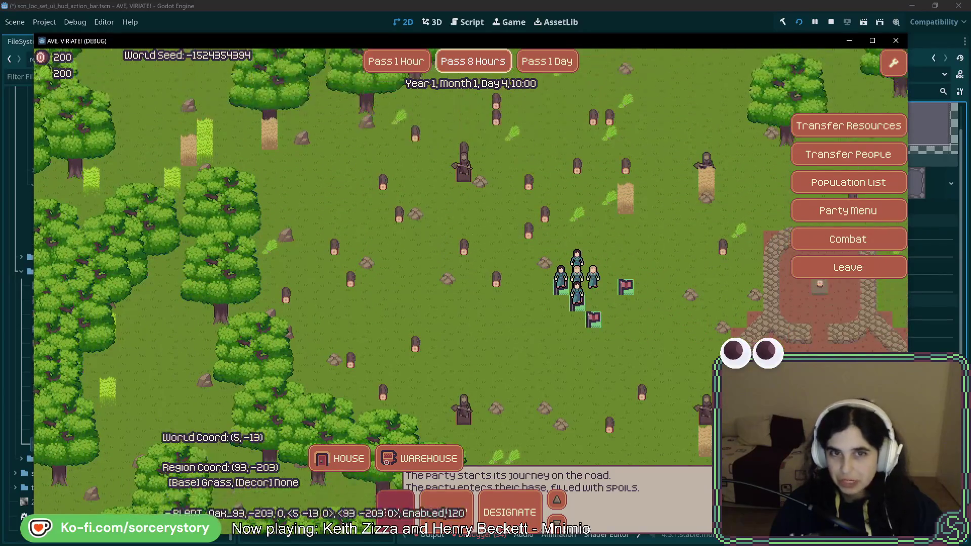
Advance game time by one hour and keep panning the map around
{"action": "left_click", "coordinate": [408, 67]}
{"action": "key", "text": "s"}
{"action": "key", "text": "d"}
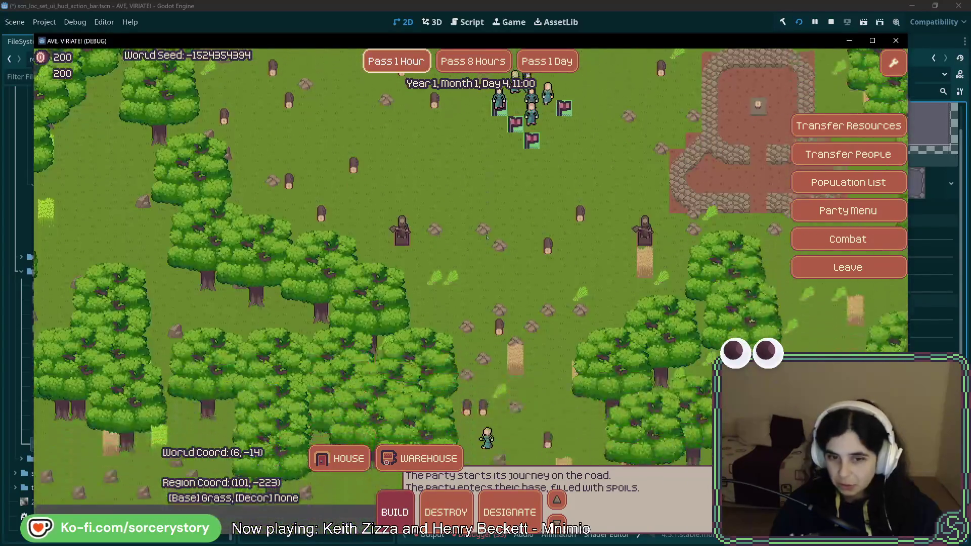
{"action": "key", "text": "w"}
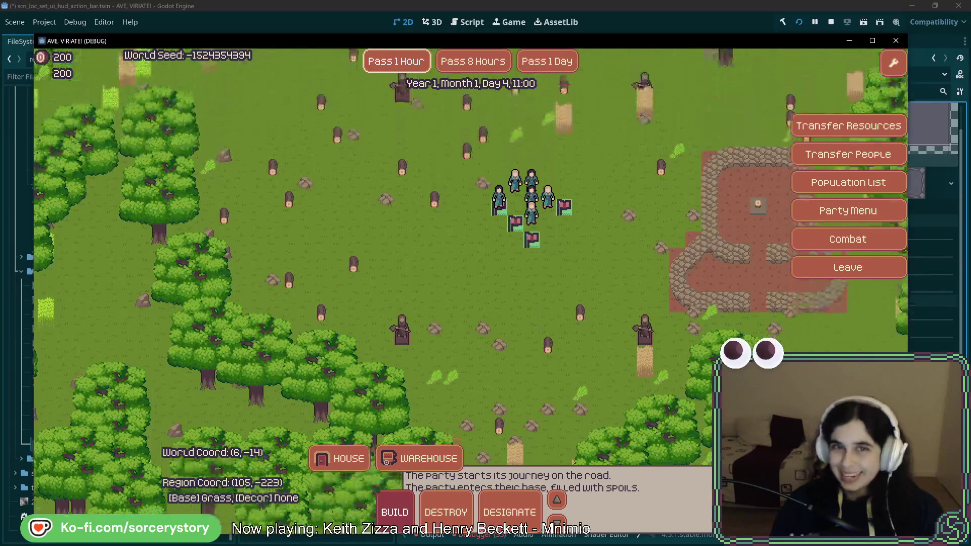
{"action": "key", "text": "w"}
{"action": "key", "text": "d"}
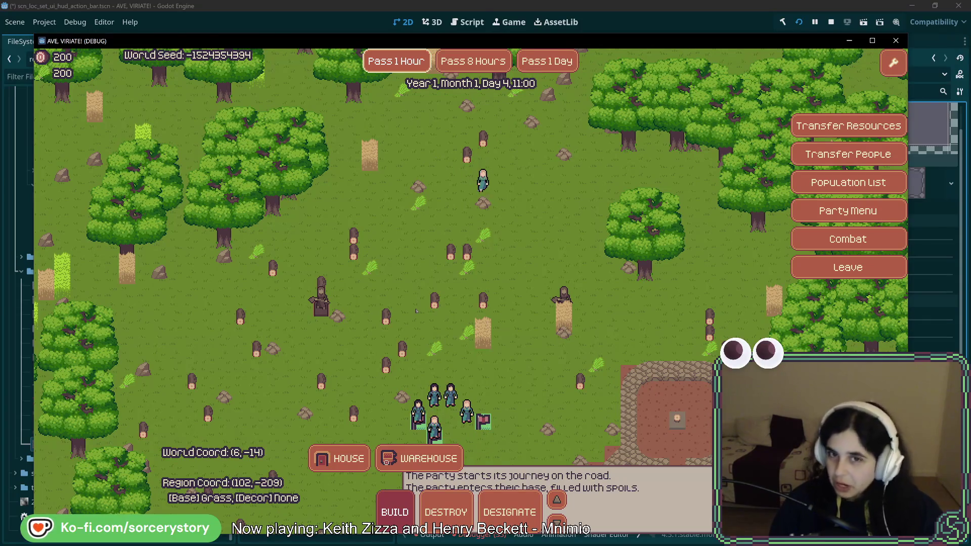
{"action": "key", "text": "s"}
{"action": "key", "text": "s"}
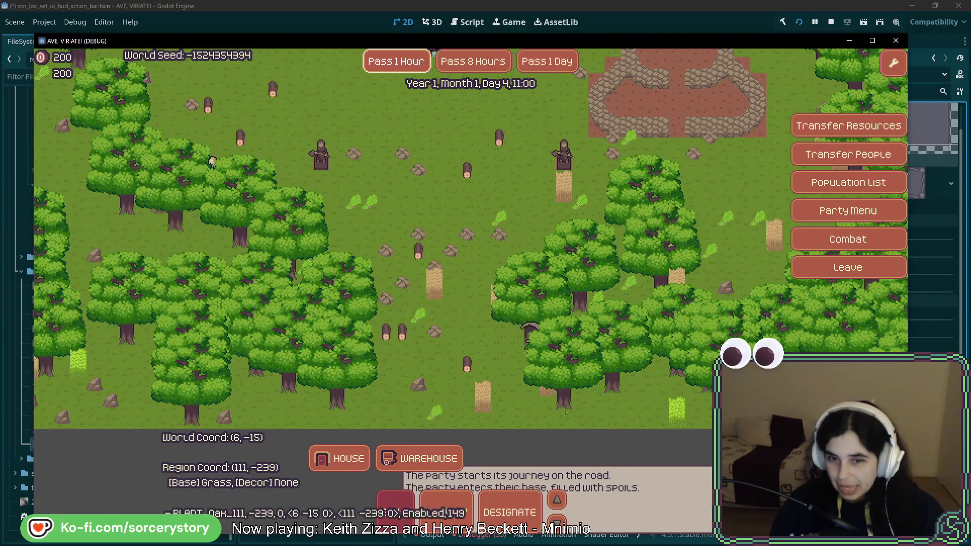
Remove two oak trees, pan across the terrain, then stop the game with F8
{"action": "left_click", "coordinate": [567, 406]}
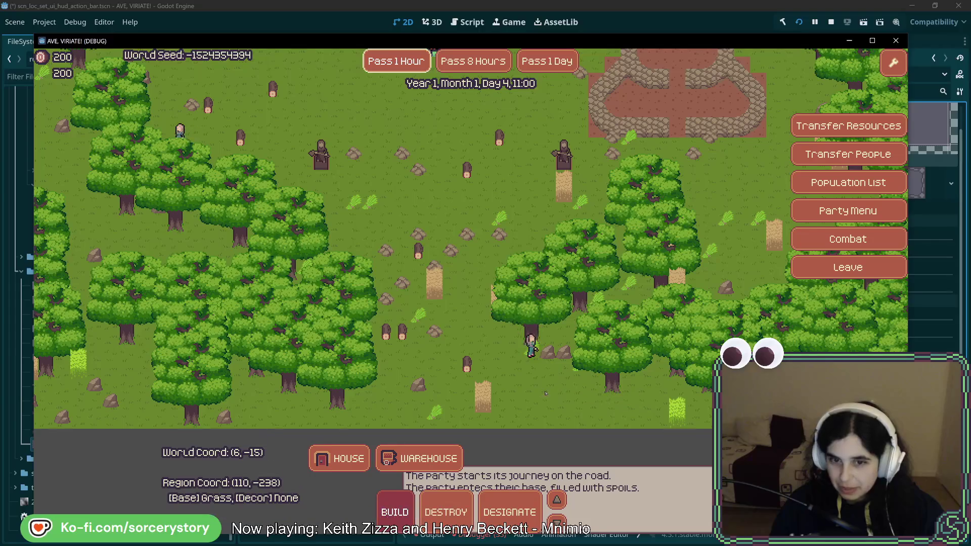
{"action": "left_click", "coordinate": [174, 238]}
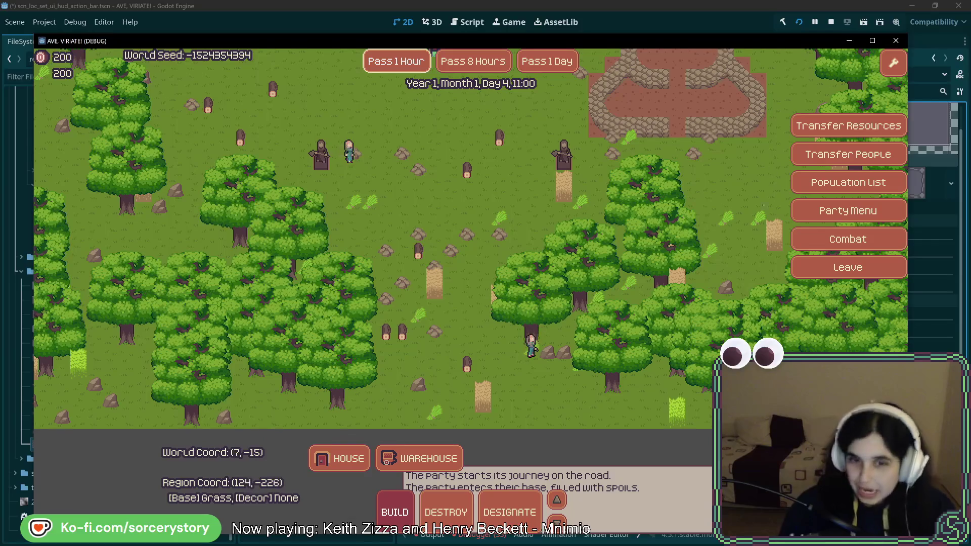
{"action": "key", "text": "w"}
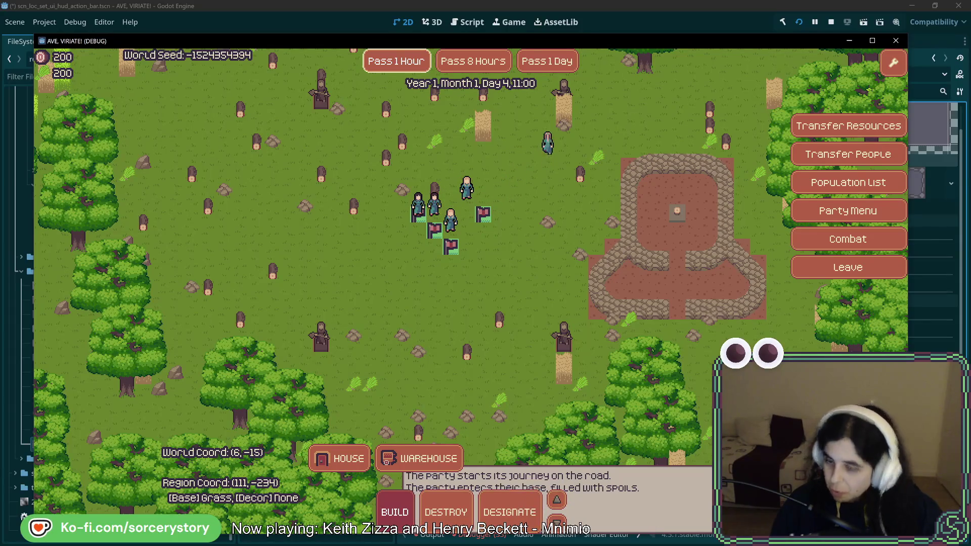
{"action": "key", "text": "alt+Tab"}
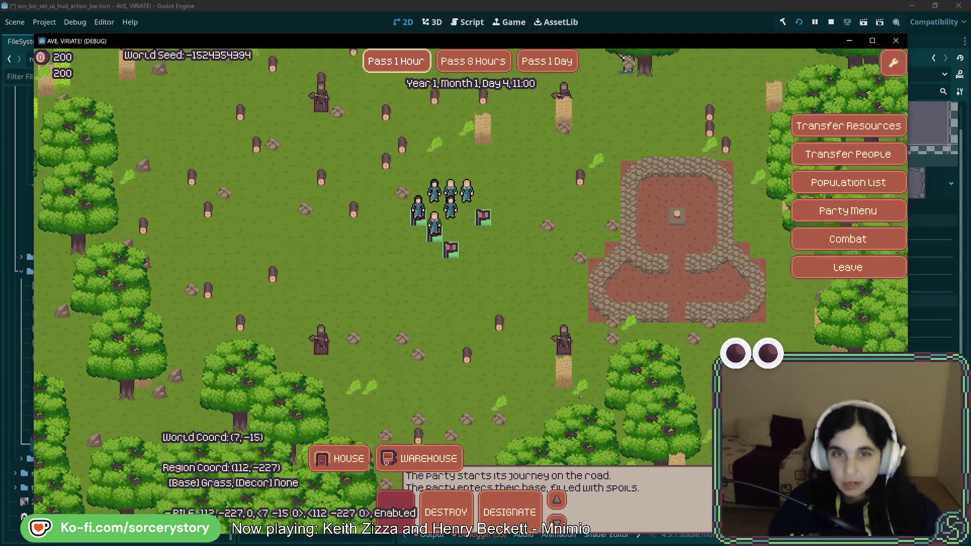
{"action": "key", "text": "w"}
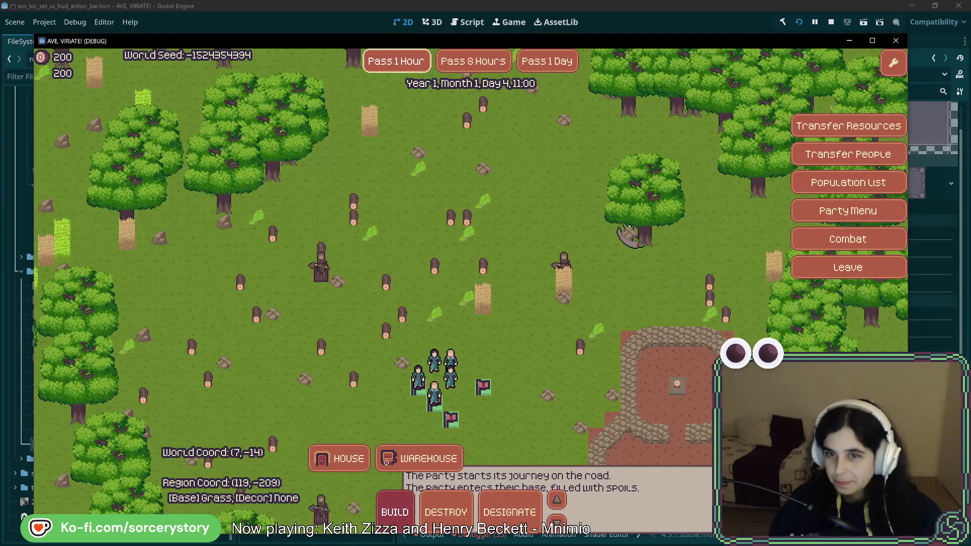
{"action": "key", "text": "s"}
{"action": "key", "text": "a"}
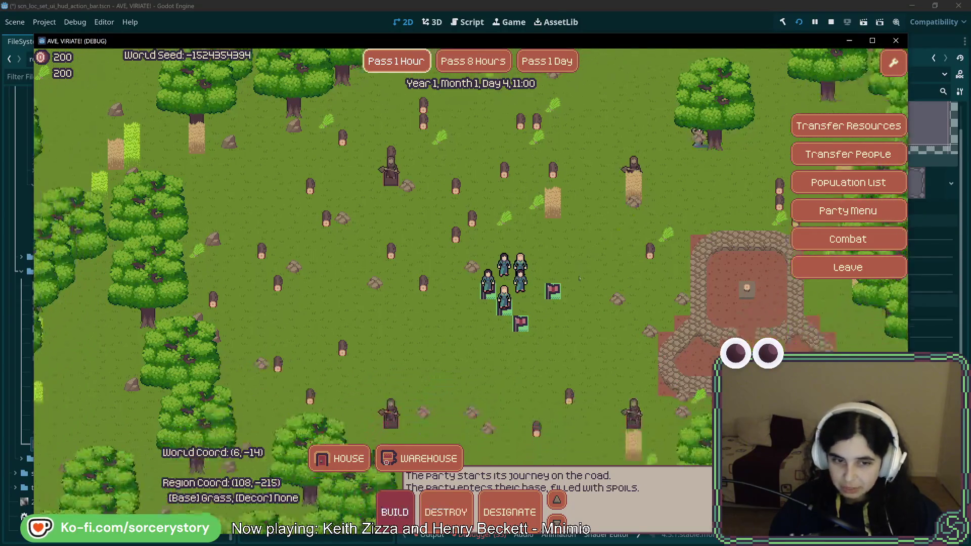
{"action": "key", "text": "s"}
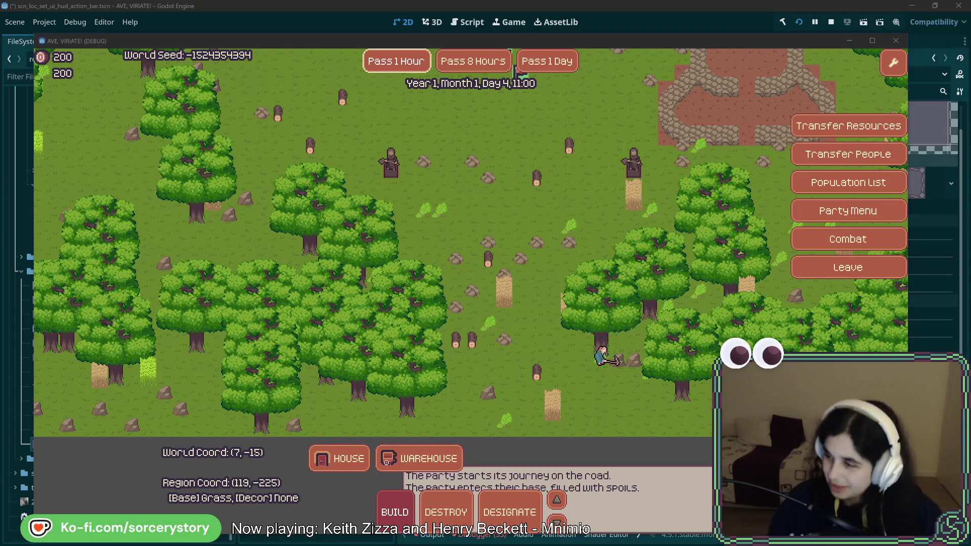
{"action": "key", "text": "F8"}
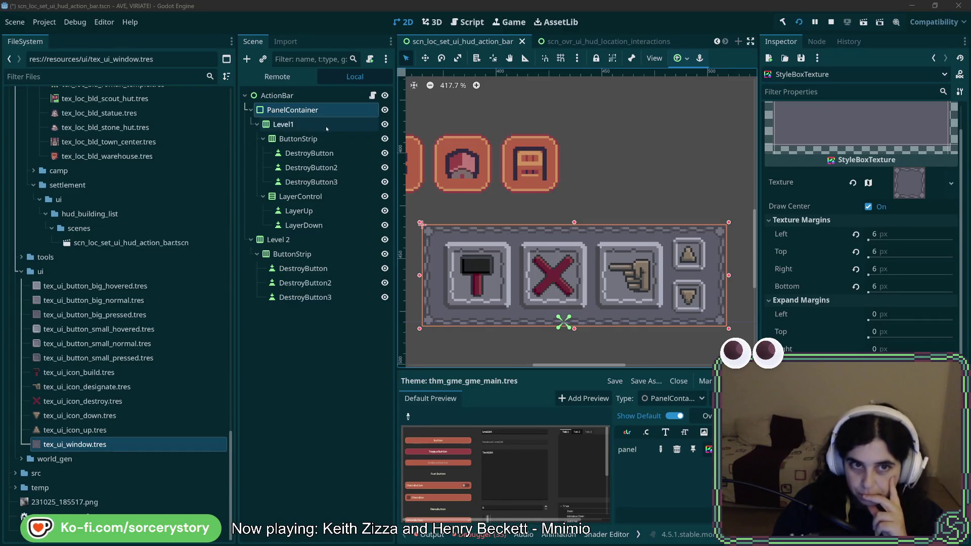
Widen the PanelContainer from 144 to 156 px by entering 144.0+12 as its Size x
{"action": "left_click", "coordinate": [324, 109]}
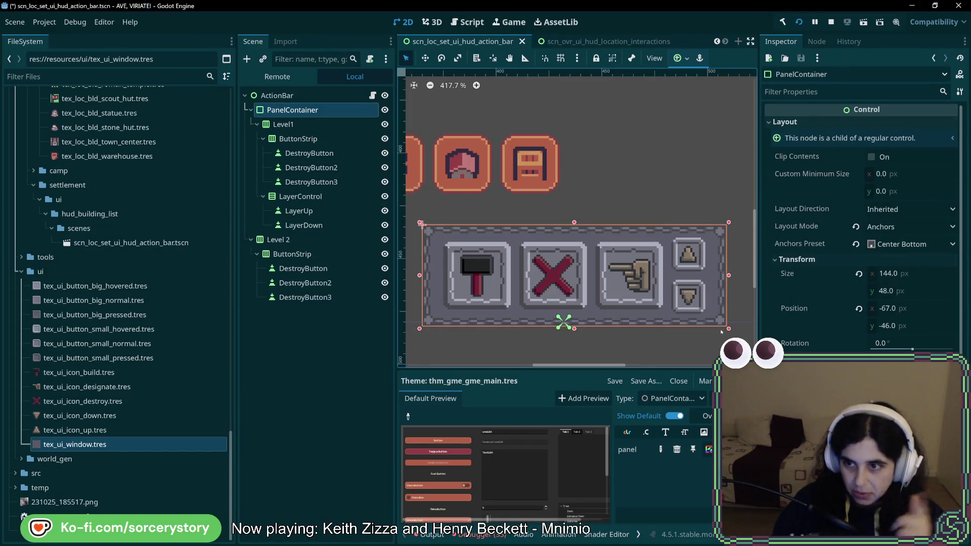
{"action": "left_click", "coordinate": [924, 273]}
{"action": "type", "text": "+12"}
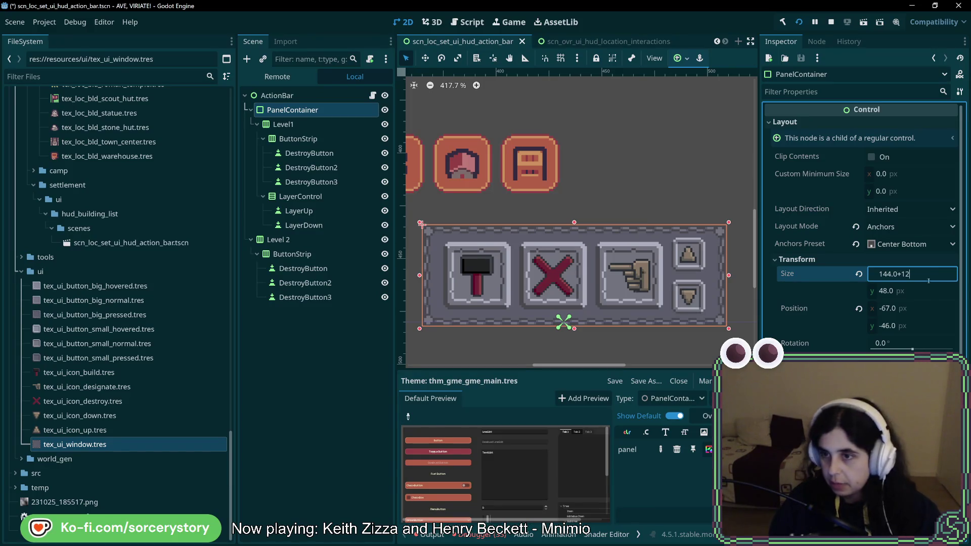
{"action": "key", "text": "Return"}
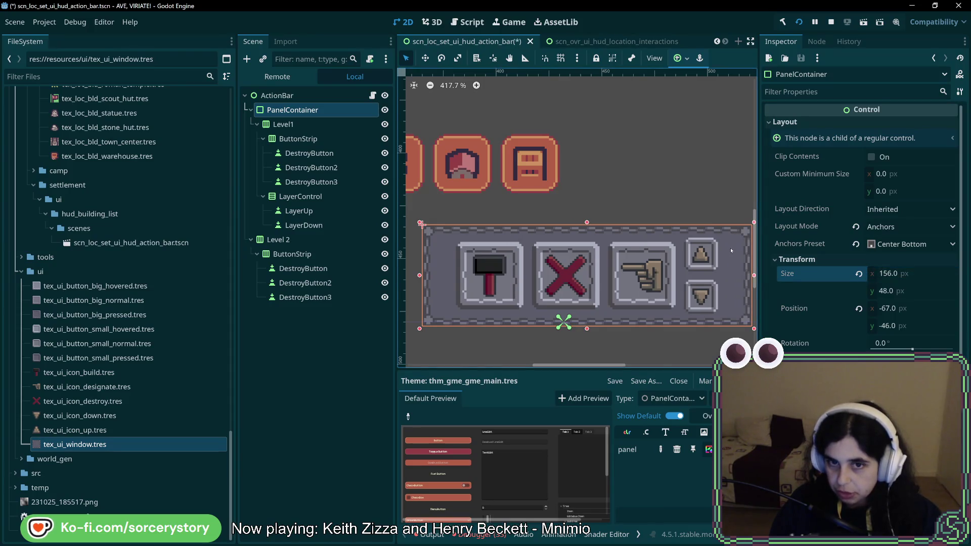
{"action": "mouse_move", "coordinate": [731, 247]}
{"action": "left_mouse_down"}
{"action": "mouse_move", "coordinate": [695, 245]}
{"action": "mouse_move", "coordinate": [703, 247]}
{"action": "left_mouse_up"}
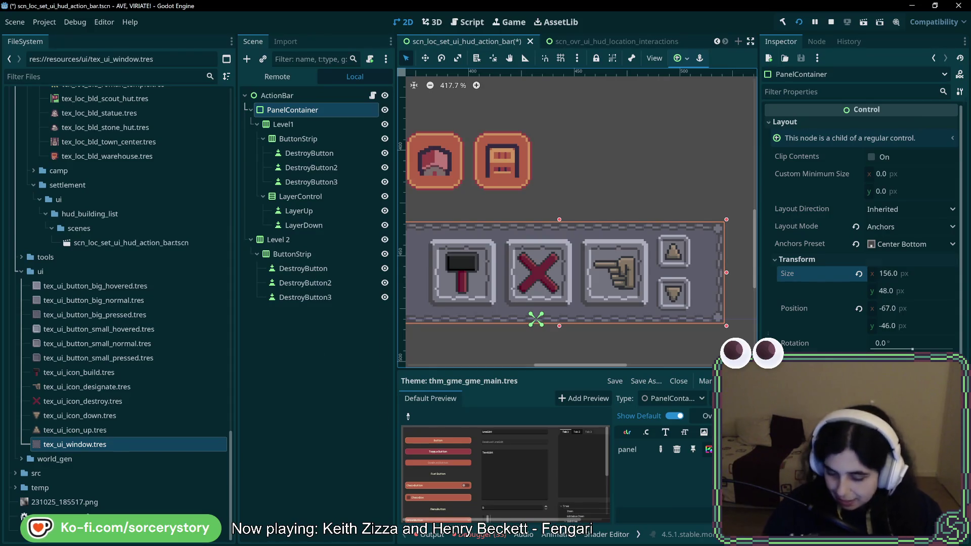
Duplicate PanelContainer into PanelContainer2, then reselect the original panel's height field
{"action": "key", "text": "ctrl+d"}
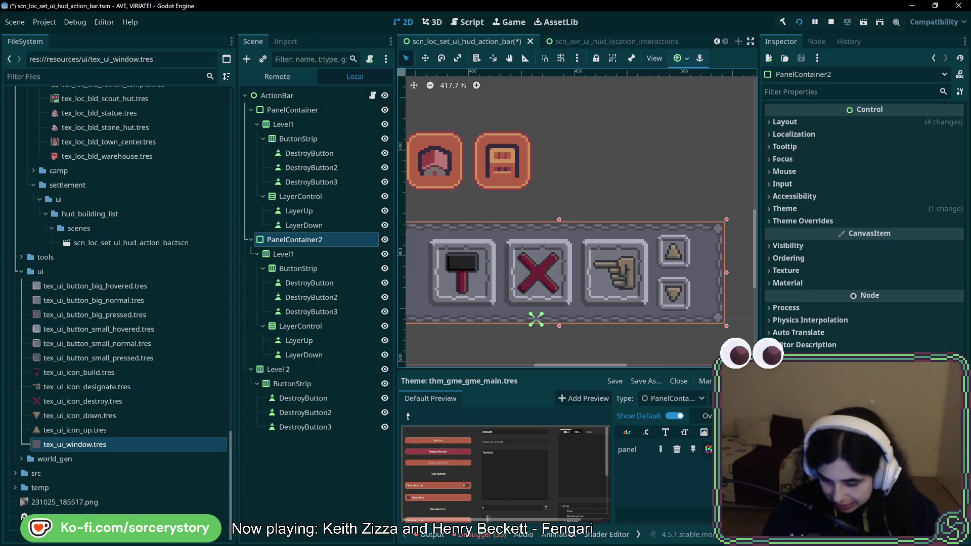
{"action": "left_click", "coordinate": [606, 191]}
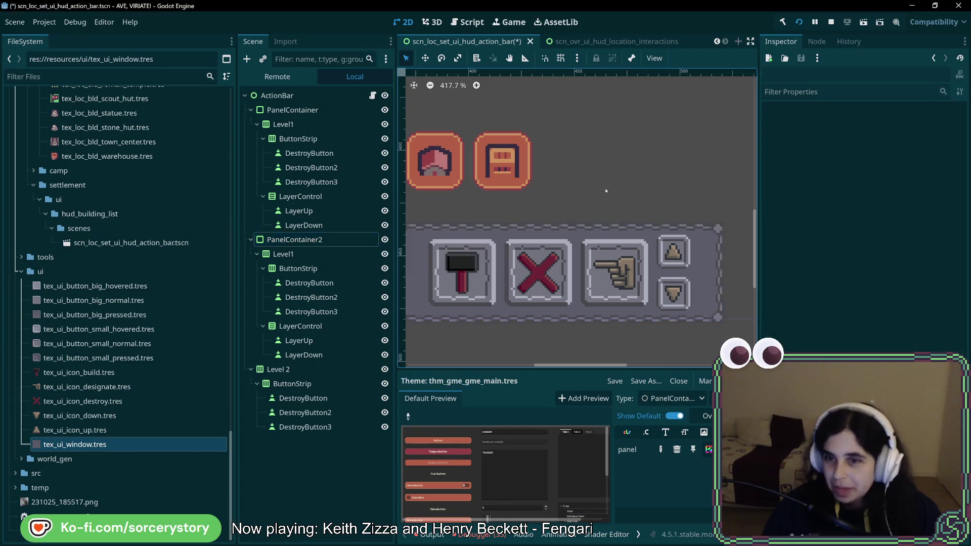
{"action": "left_click", "coordinate": [294, 109]}
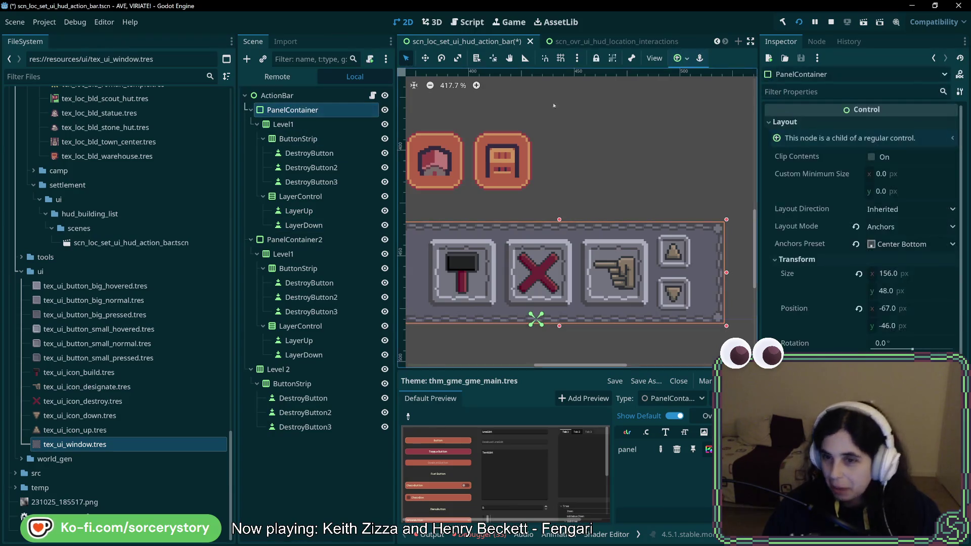
{"action": "left_click_drag", "start_coordinate": [637, 166], "coordinate": [660, 169]}
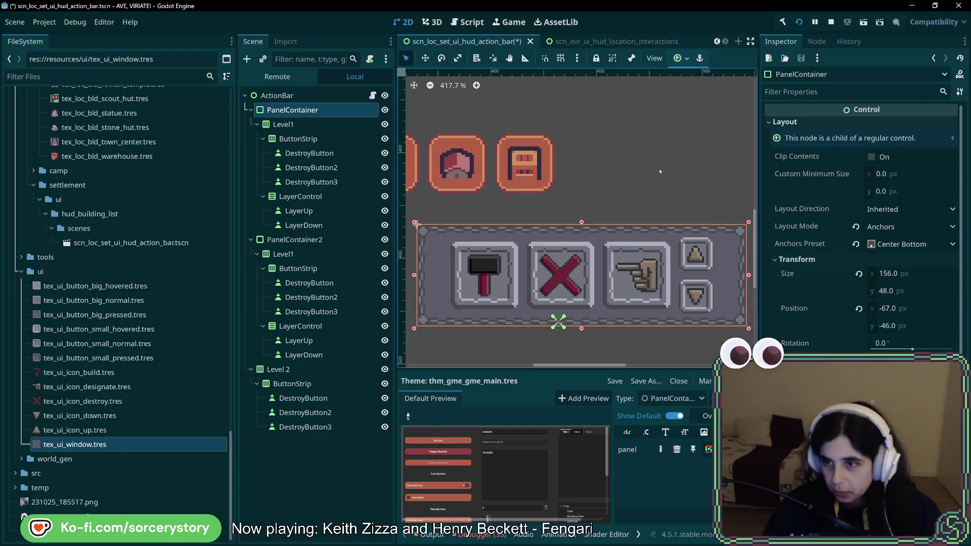
{"action": "left_click", "coordinate": [924, 292]}
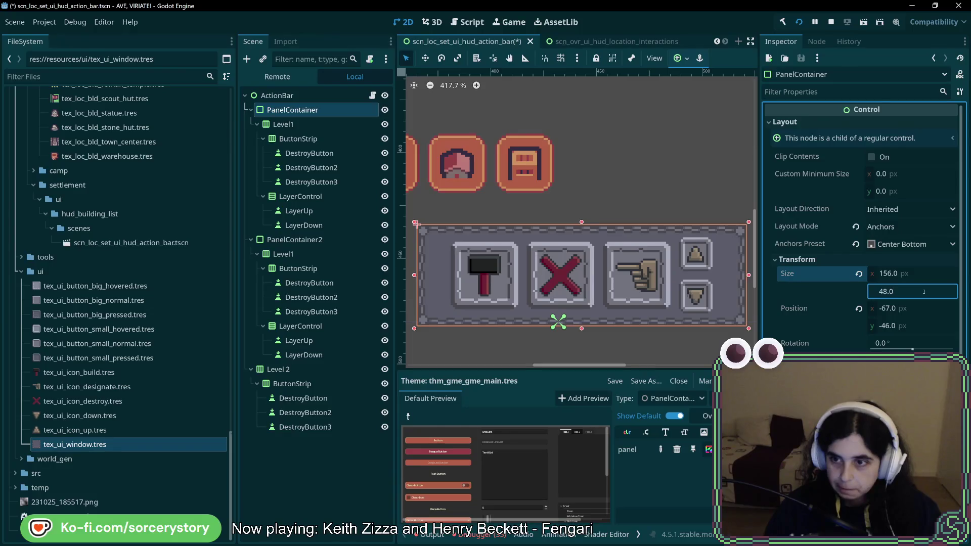
{"action": "key", "text": "Return"}
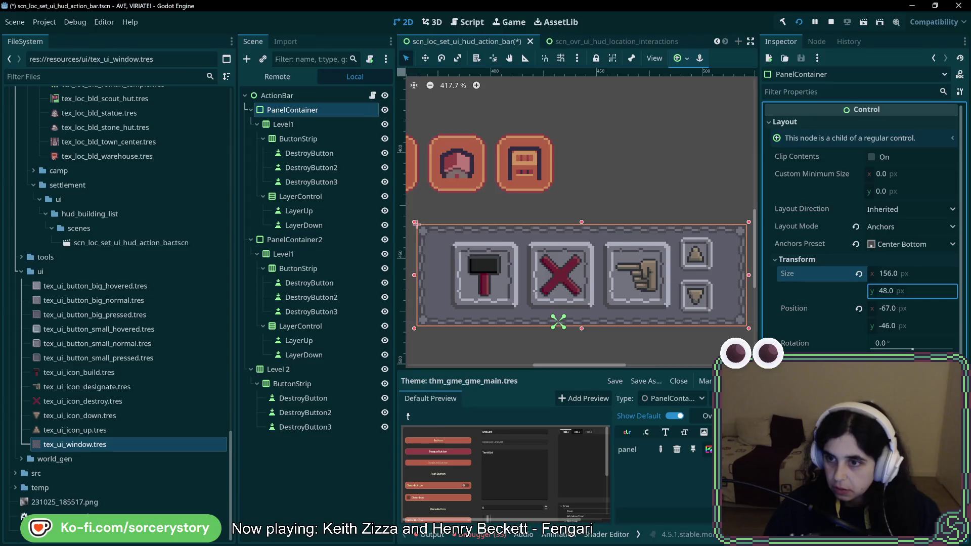
{"action": "left_click", "coordinate": [484, 277]}
{"action": "left_click", "coordinate": [293, 110]}
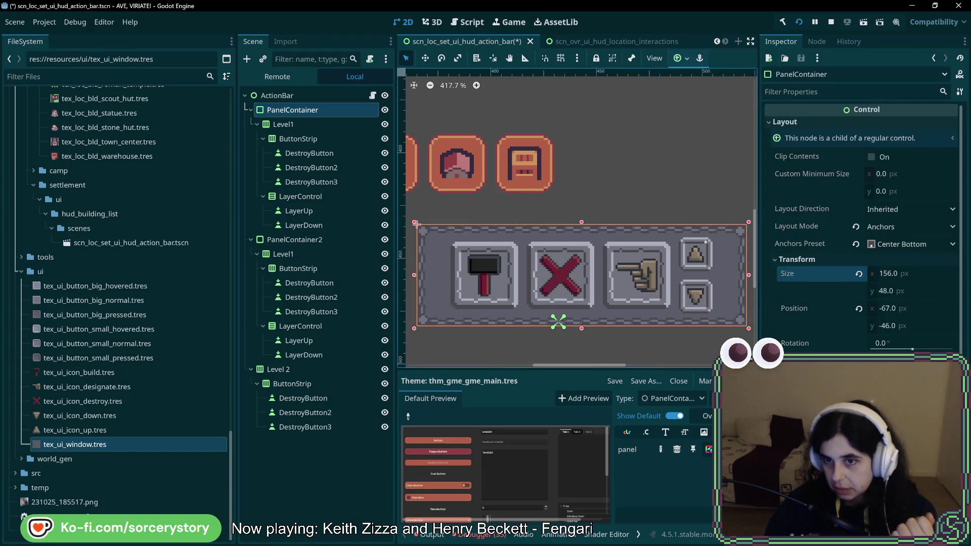
Select LayerControl to show its 16×36 px size at 108, 0, zooming onto the arrows
{"action": "left_click", "coordinate": [315, 201]}
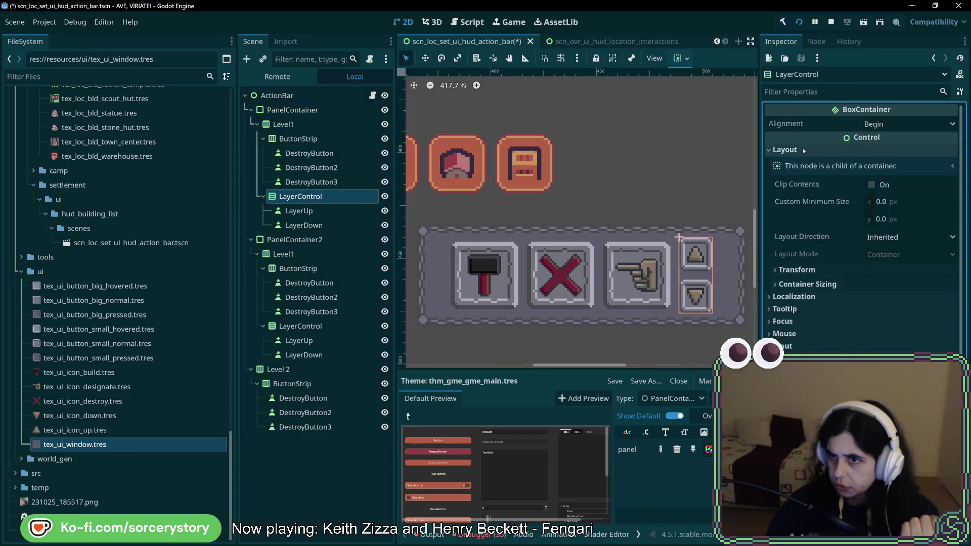
{"action": "left_click", "coordinate": [799, 270]}
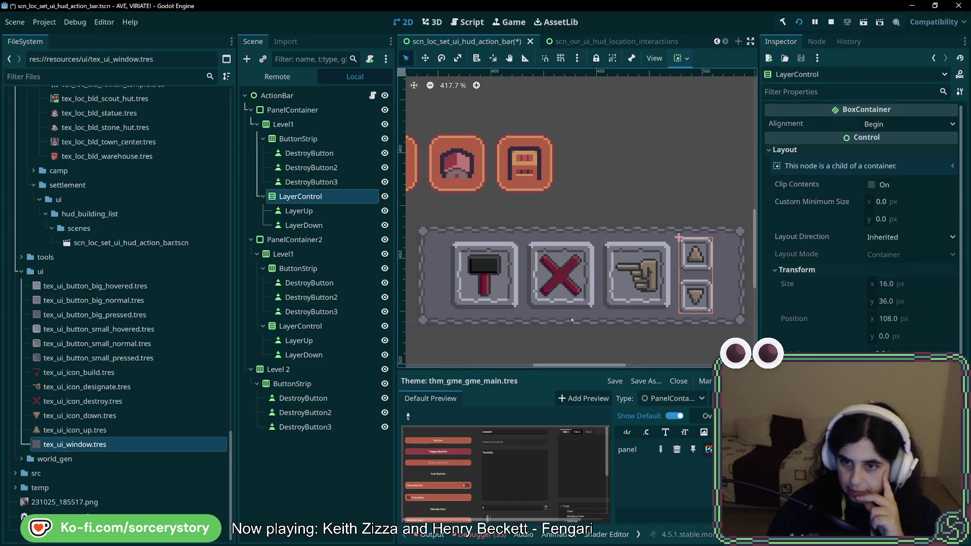
{"action": "left_click_drag", "start_coordinate": [735, 311], "coordinate": [699, 316]}
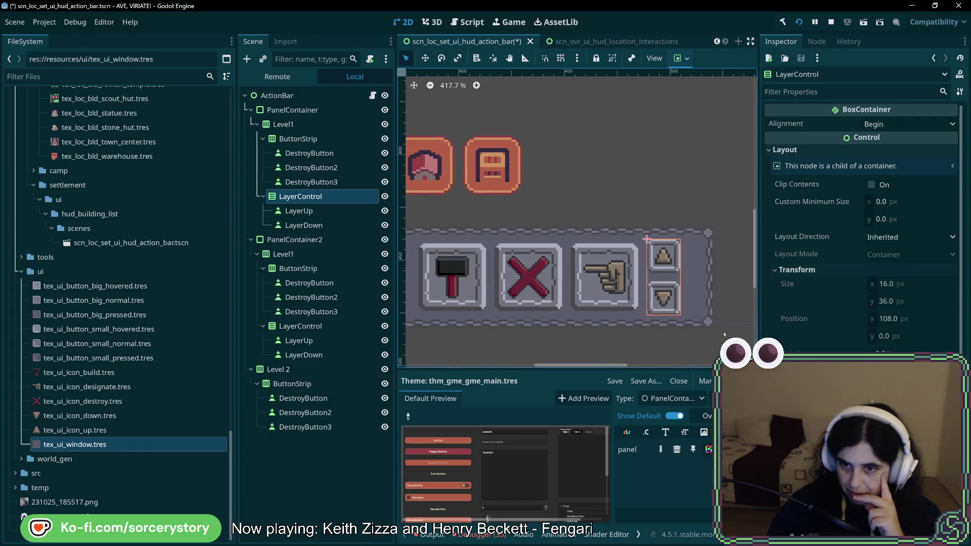
{"action": "scroll", "coordinate": [722, 329], "scroll_direction": "up", "scroll_amount": 10}
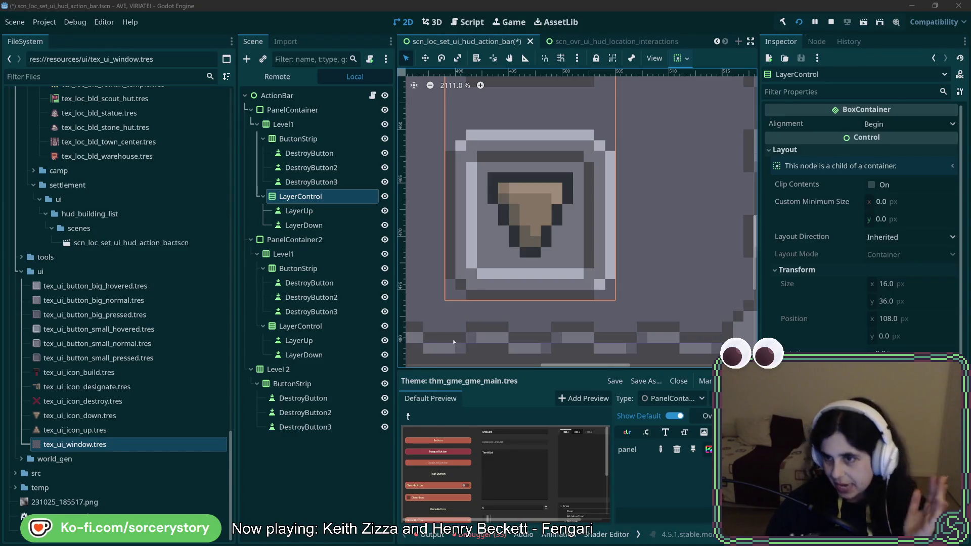
{"action": "scroll", "coordinate": [625, 263], "scroll_direction": "down", "scroll_amount": 3}
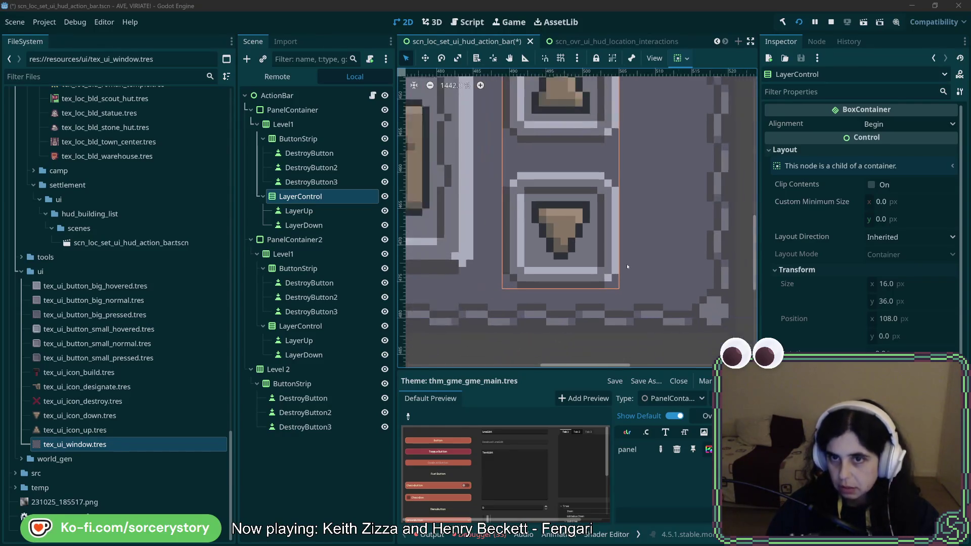
{"action": "left_click_drag", "start_coordinate": [617, 286], "coordinate": [614, 287]}
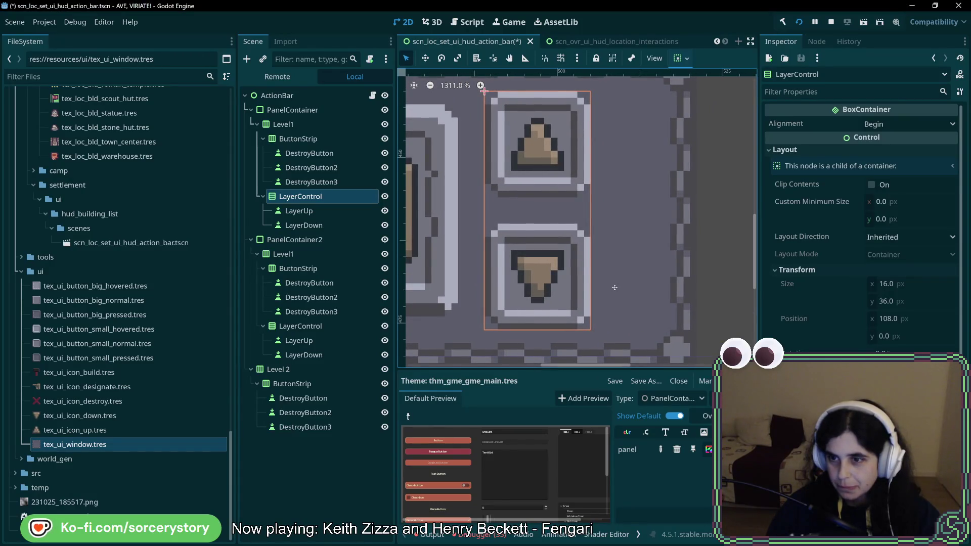
{"action": "left_click_drag", "start_coordinate": [614, 287], "coordinate": [615, 287]}
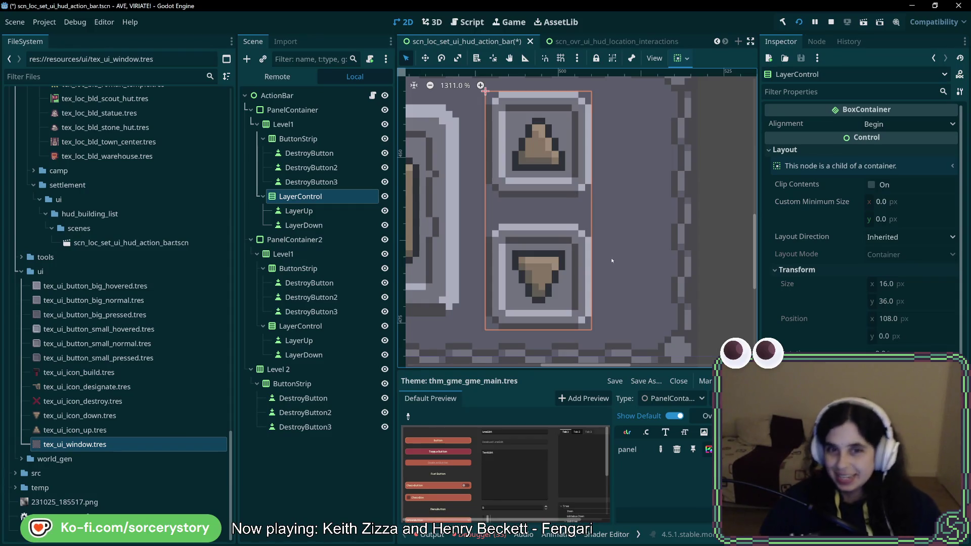
{"action": "scroll", "coordinate": [612, 261], "scroll_direction": "down", "scroll_amount": 5}
{"action": "scroll", "coordinate": [520, 230], "scroll_direction": "down", "scroll_amount": 1}
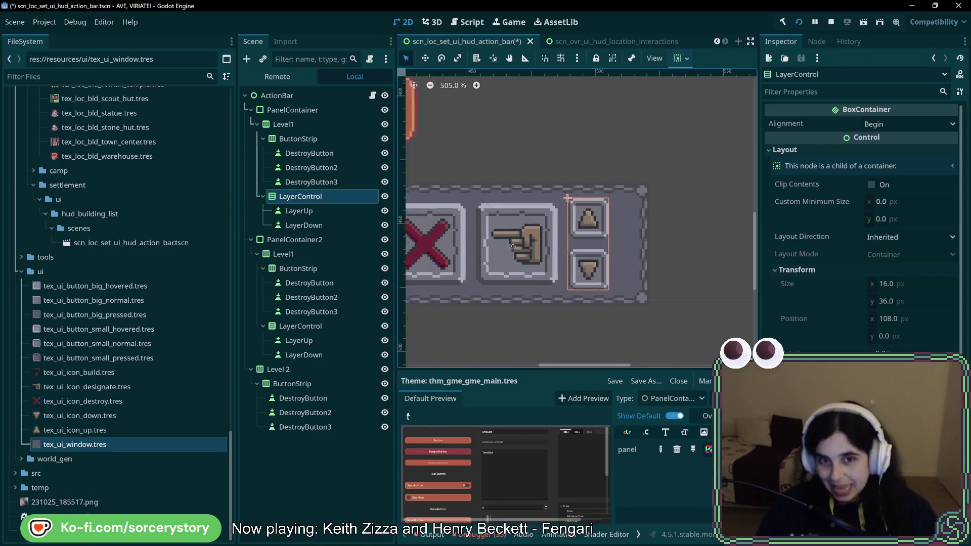
{"action": "scroll", "coordinate": [582, 233], "scroll_direction": "left", "scroll_amount": 4}
{"action": "scroll", "coordinate": [637, 243], "scroll_direction": "right", "scroll_amount": 6}
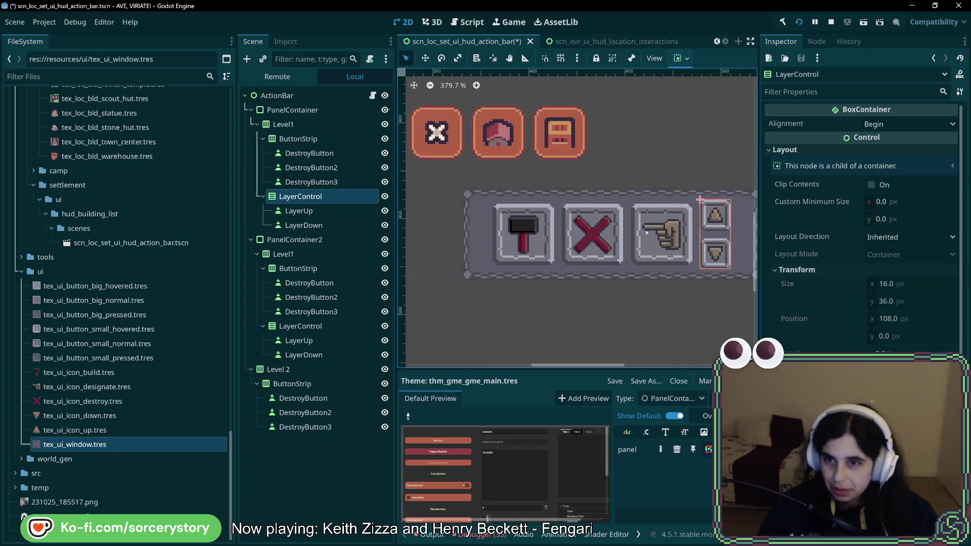
{"action": "scroll", "coordinate": [566, 219], "scroll_direction": "up", "scroll_amount": 6}
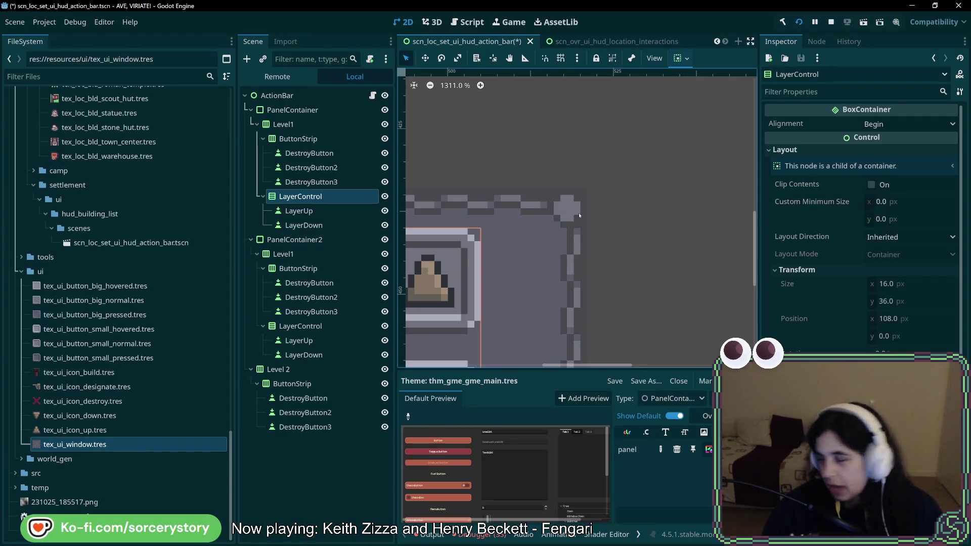
{"action": "scroll", "coordinate": [557, 208], "scroll_direction": "down", "scroll_amount": 6}
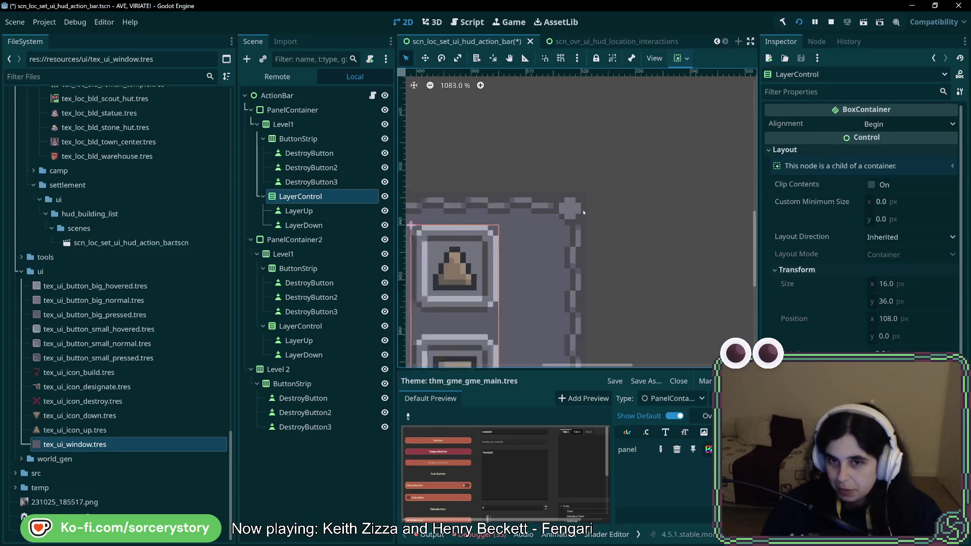
{"action": "left_click_drag", "start_coordinate": [629, 249], "coordinate": [646, 251]}
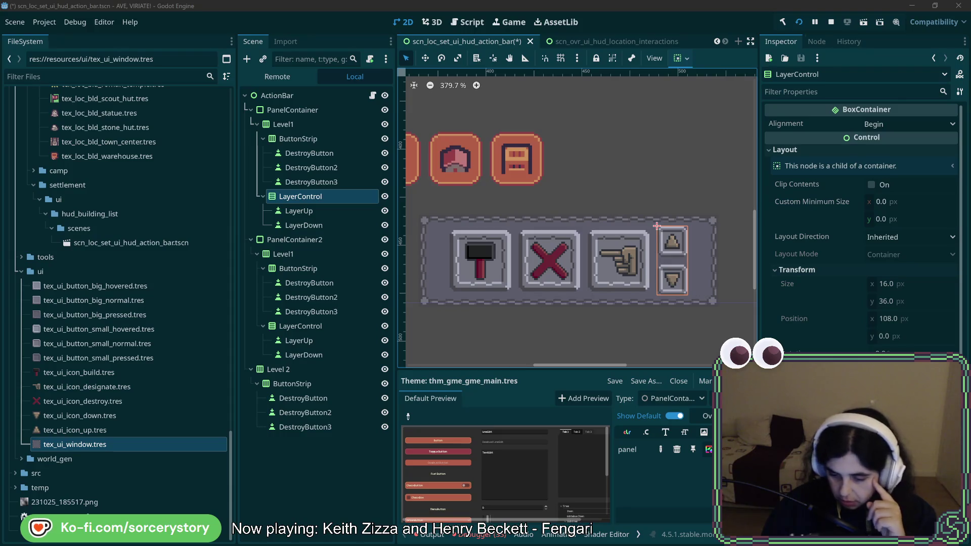
Set the PanelContainer height to 60 px and check its StyleBoxTexture
{"action": "left_click", "coordinate": [321, 114]}
{"action": "left_click", "coordinate": [921, 289]}
{"action": "type", "text": "60"}
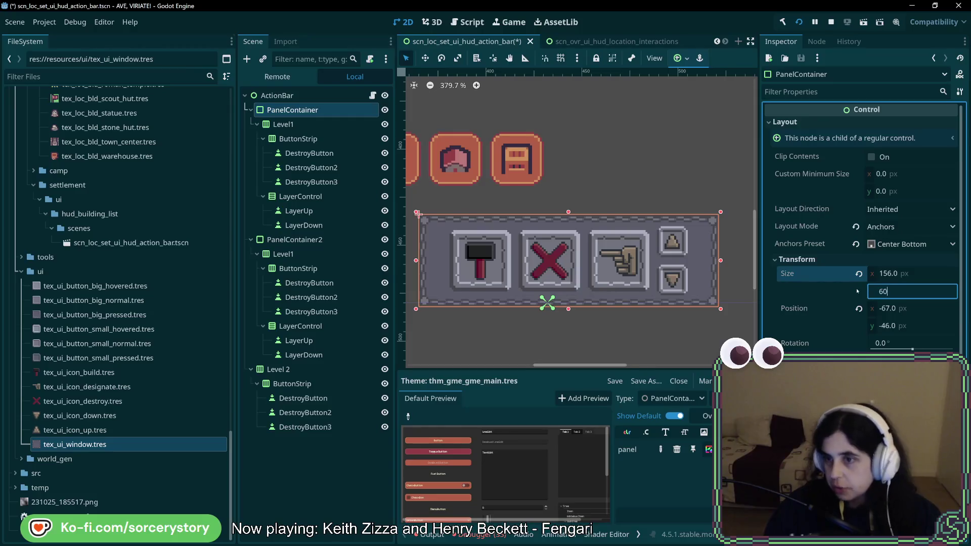
{"action": "key", "text": "Return"}
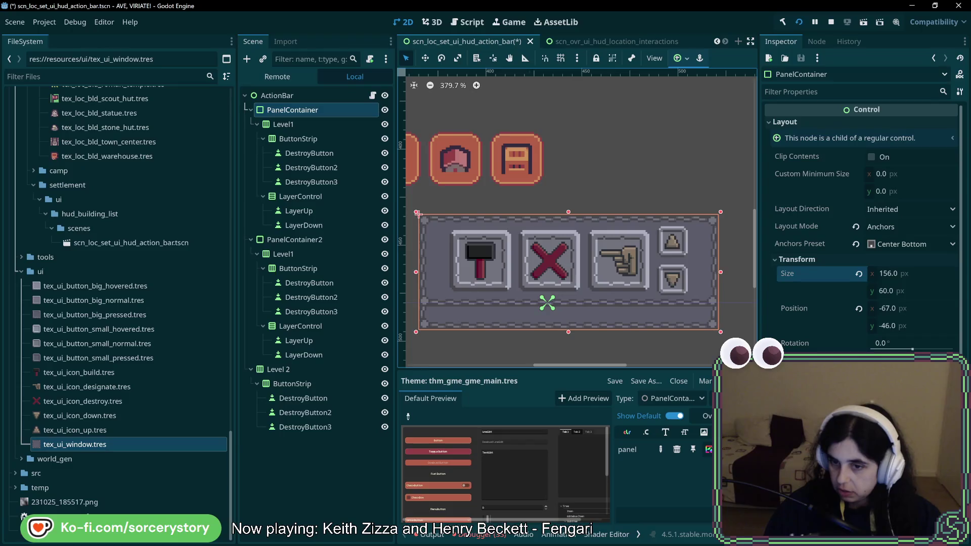
{"action": "left_click", "coordinate": [708, 449]}
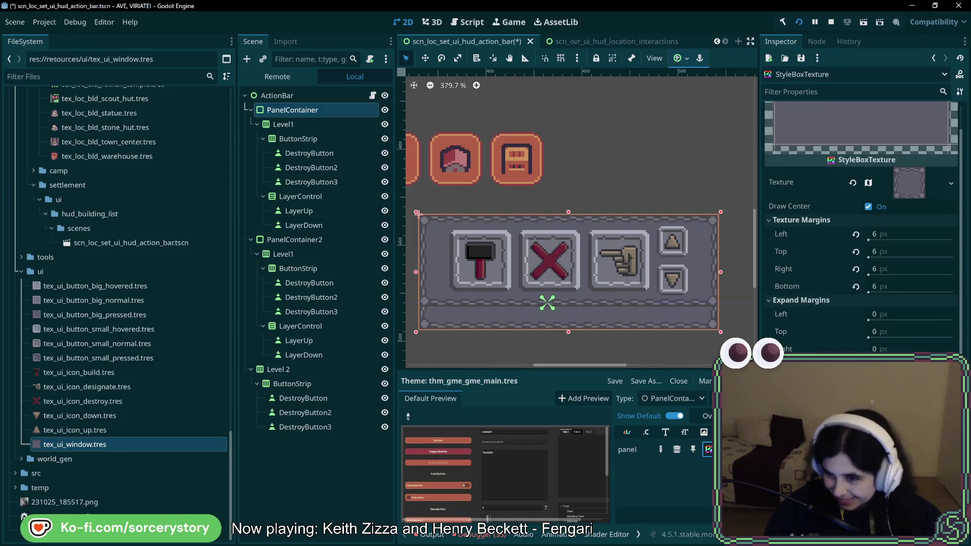
Review the Level1, ButtonStrip and DestroyButton layouts, then save the scene
{"action": "left_click", "coordinate": [291, 124]}
{"action": "left_click", "coordinate": [307, 114]}
{"action": "left_click", "coordinate": [309, 126]}
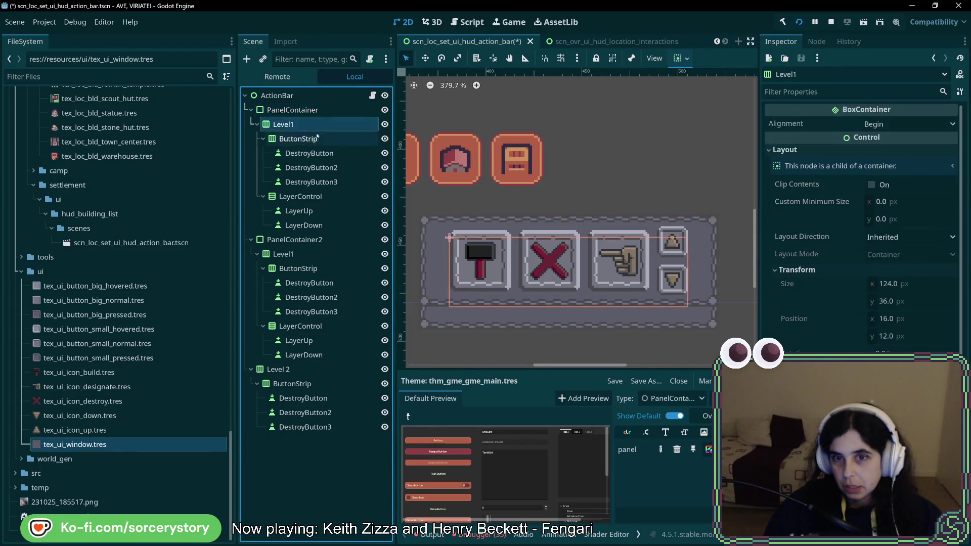
{"action": "left_click", "coordinate": [315, 140]}
{"action": "left_click", "coordinate": [321, 153]}
{"action": "left_click", "coordinate": [299, 139]}
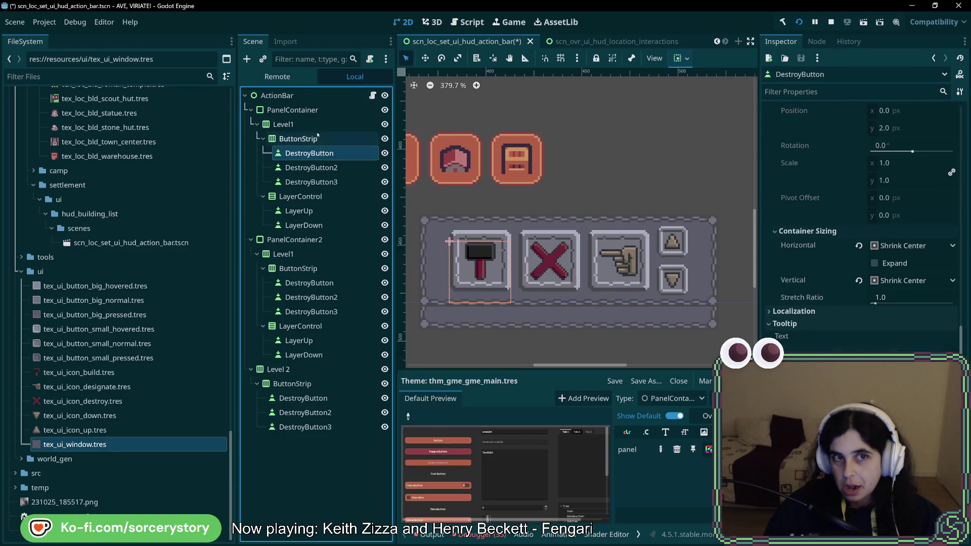
{"action": "left_click", "coordinate": [292, 110]}
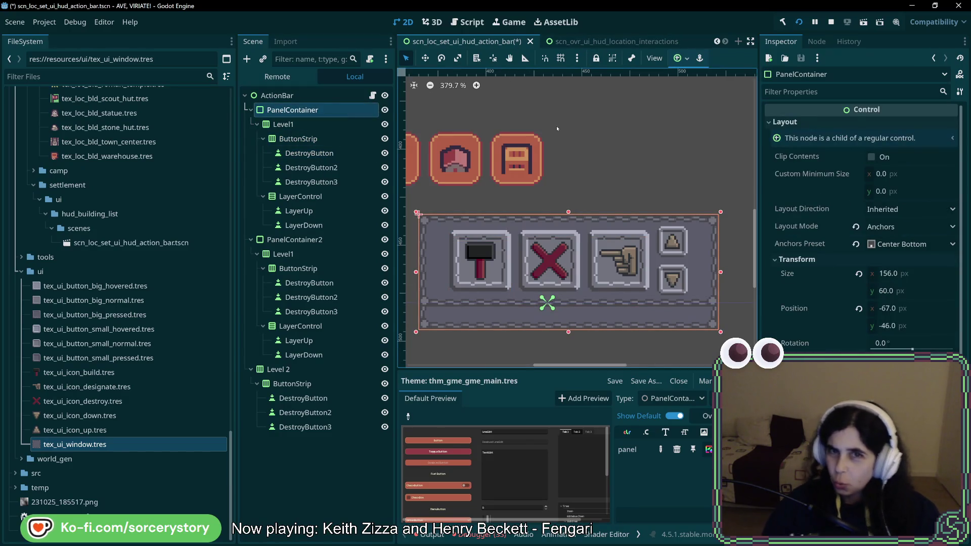
{"action": "key", "text": "ctrl+s"}
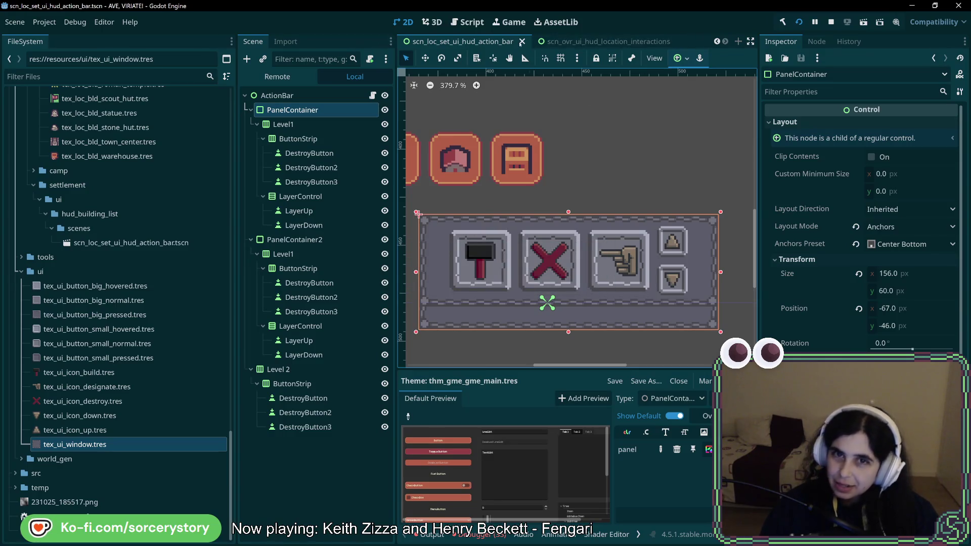
Show the action bar scene in FileSystem, then close and reopen it
{"action": "right_click", "coordinate": [498, 42]}
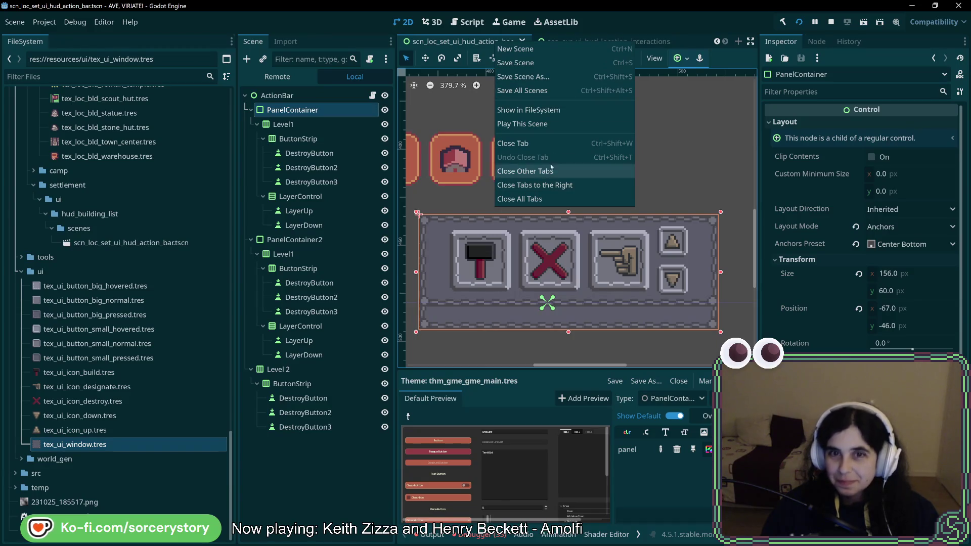
{"action": "left_click", "coordinate": [528, 109]}
{"action": "key", "text": "ctrl+shift+w"}
{"action": "key", "text": "ctrl+shift+t"}
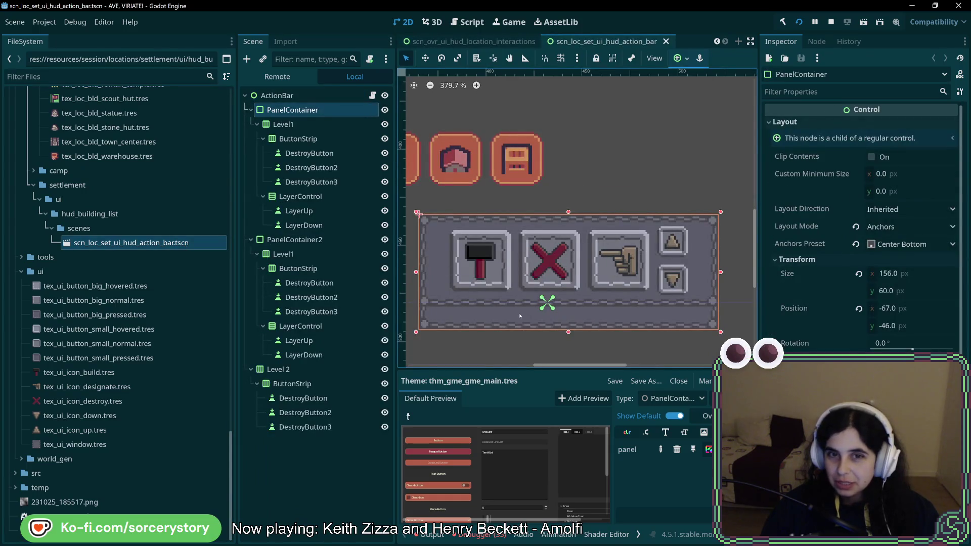
Set the PanelContainer's Anchors Preset to Top Left
{"action": "double_click", "coordinate": [298, 139]}
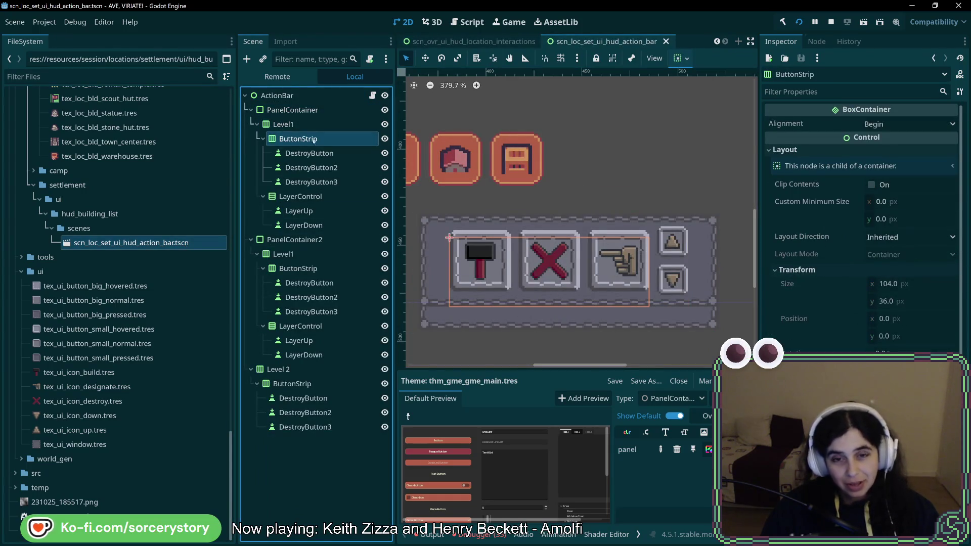
{"action": "left_click", "coordinate": [324, 110]}
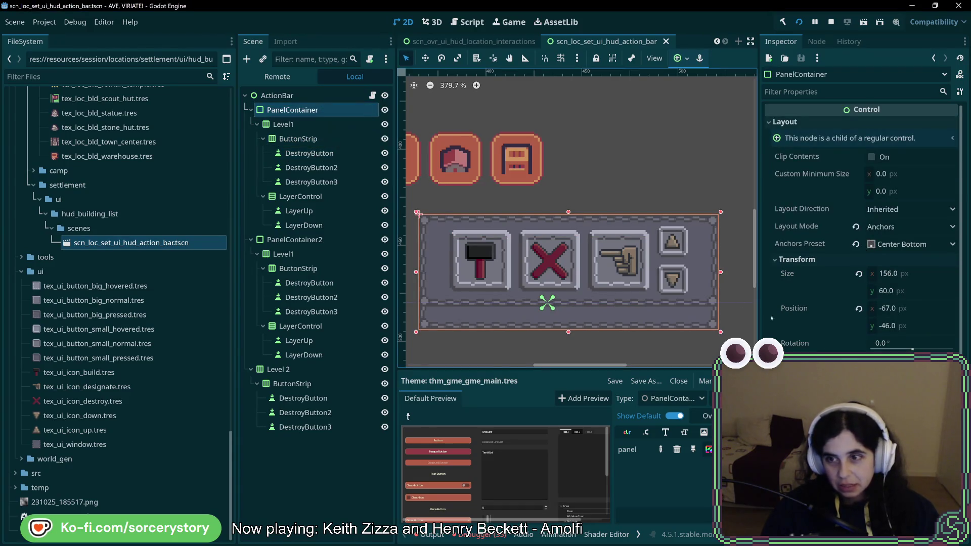
{"action": "left_click", "coordinate": [905, 244]}
{"action": "left_click", "coordinate": [912, 275]}
{"action": "left_click", "coordinate": [910, 244]}
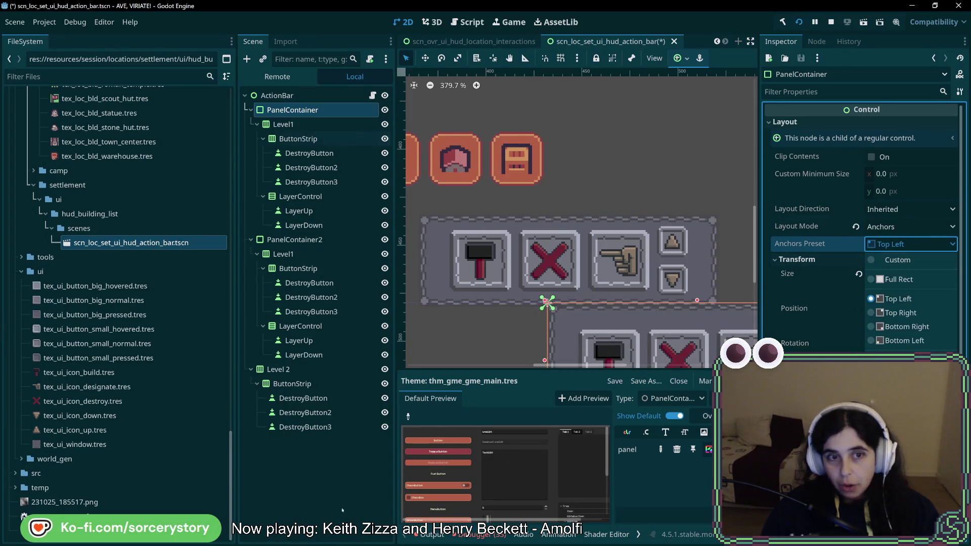
Undo and redo the anchor change, then delete PanelContainer2 and its children
{"action": "left_click", "coordinate": [487, 349]}
{"action": "key", "text": "ctrl+z"}
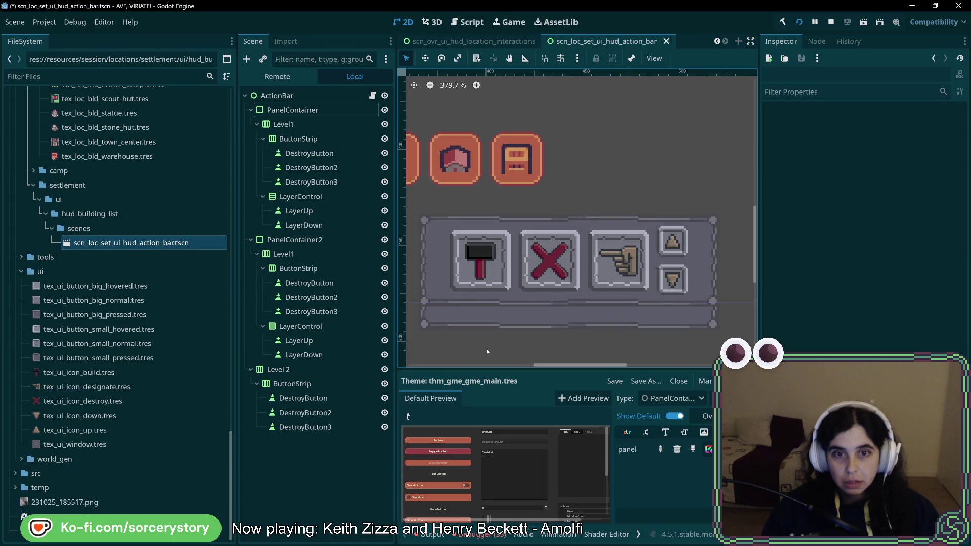
{"action": "key", "text": "ctrl+shift+z"}
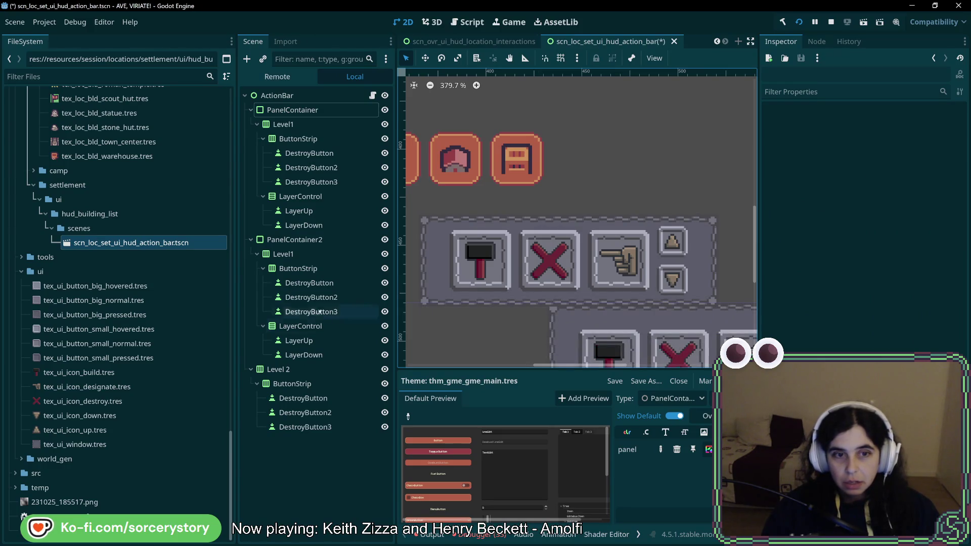
{"action": "left_click", "coordinate": [302, 243]}
{"action": "key", "text": "Delete"}
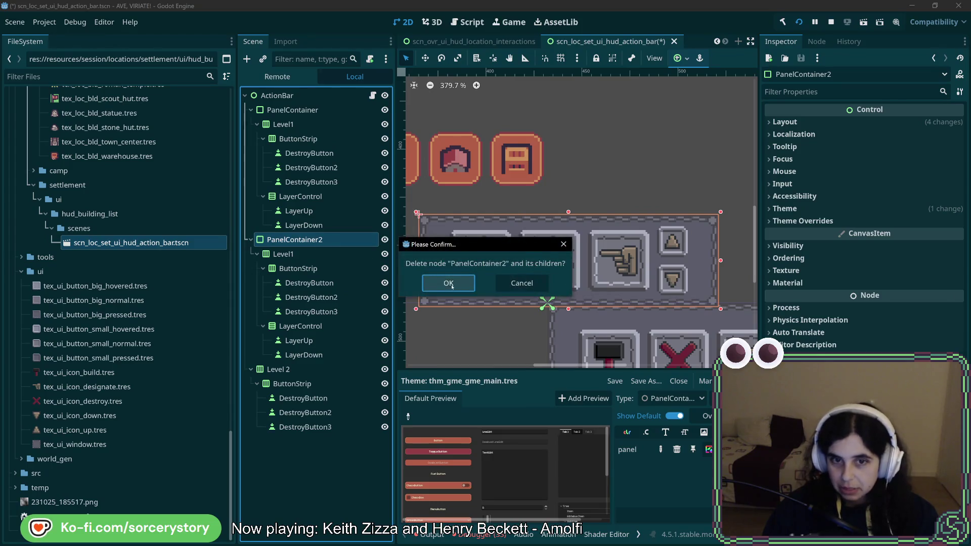
{"action": "left_click", "coordinate": [444, 281]}
Anchor the PanelContainer back to Center Bottom and adjust the canvas view
{"action": "left_click", "coordinate": [293, 110]}
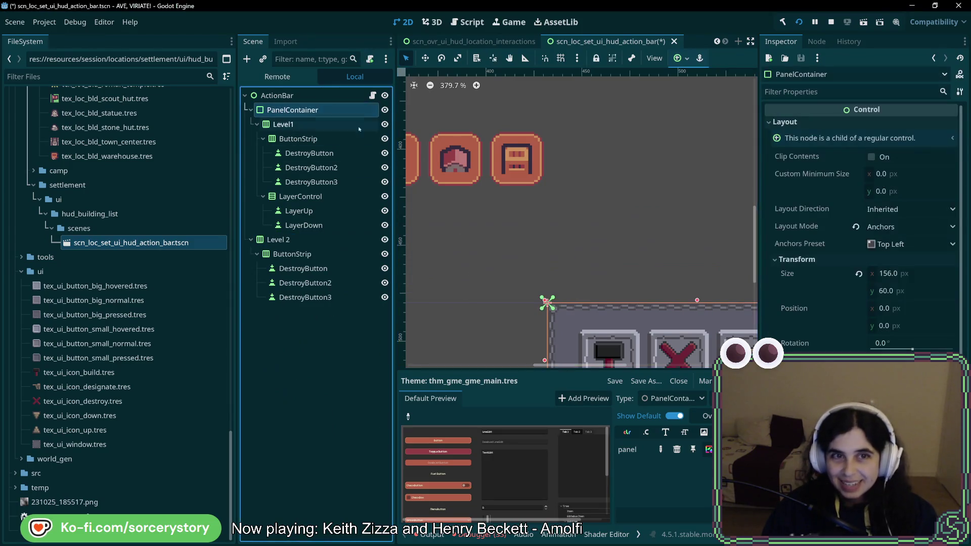
{"action": "left_click", "coordinate": [911, 244]}
{"action": "left_click", "coordinate": [905, 398]}
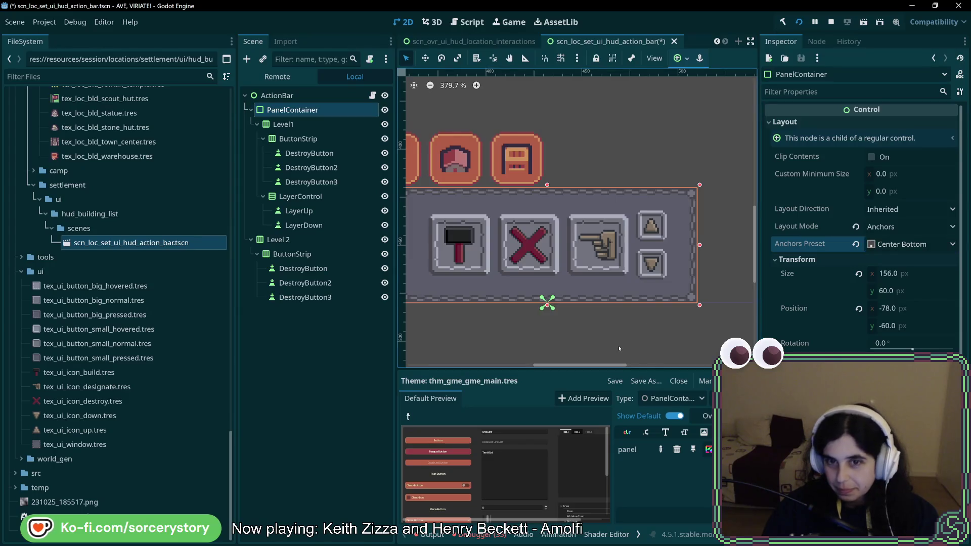
{"action": "left_click", "coordinate": [589, 321]}
{"action": "mouse_move", "coordinate": [590, 320]}
{"action": "left_mouse_down"}
{"action": "mouse_move", "coordinate": [640, 327]}
{"action": "mouse_move", "coordinate": [589, 333]}
{"action": "left_mouse_up"}
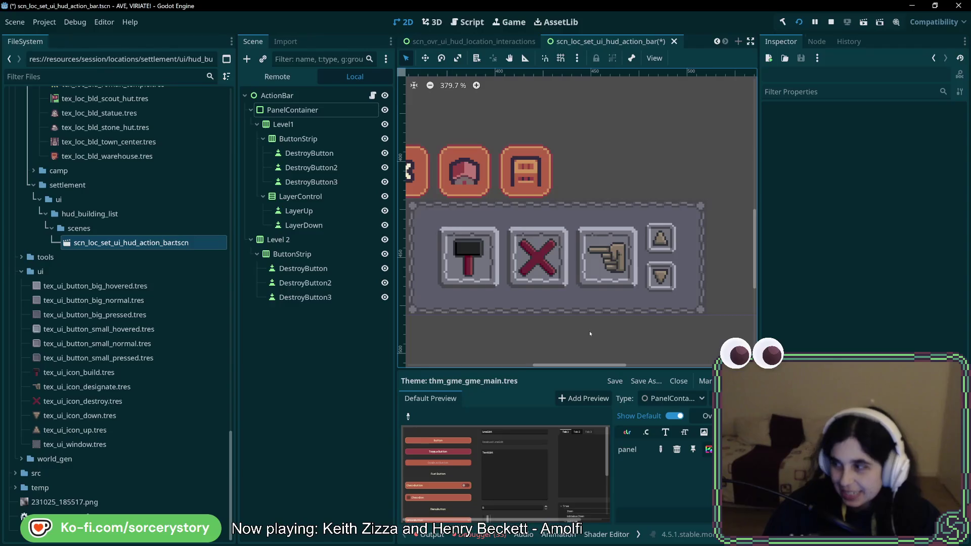
{"action": "left_click_drag", "start_coordinate": [589, 331], "coordinate": [584, 311]}
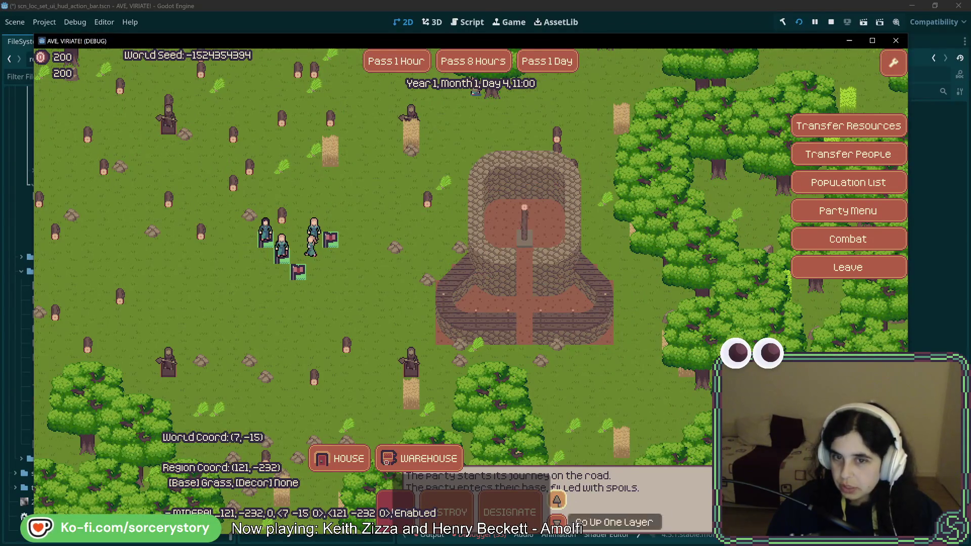
Cycle the building between roof and stone floor layers with the arrows, then return to the editor
{"action": "left_click", "coordinate": [556, 521]}
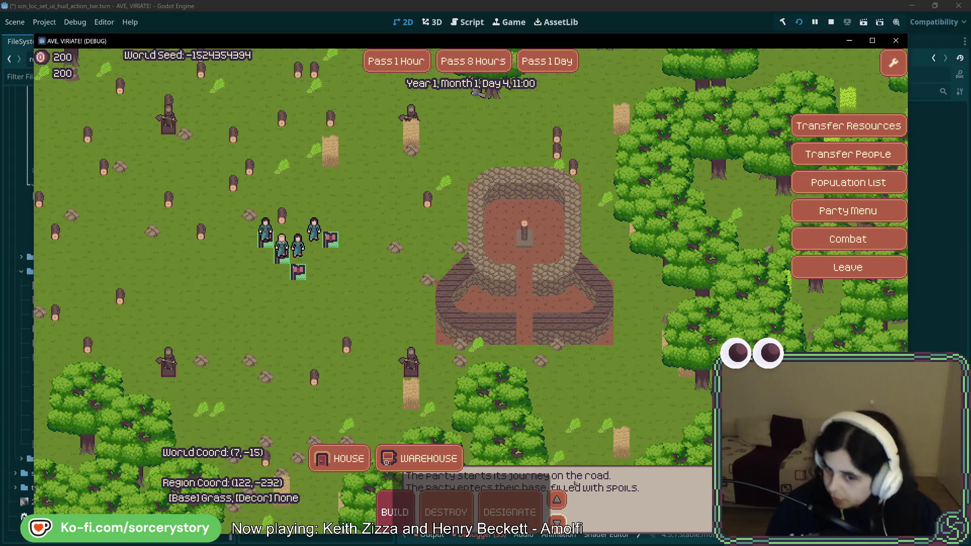
{"action": "left_click", "coordinate": [557, 500]}
{"action": "left_click", "coordinate": [557, 521]}
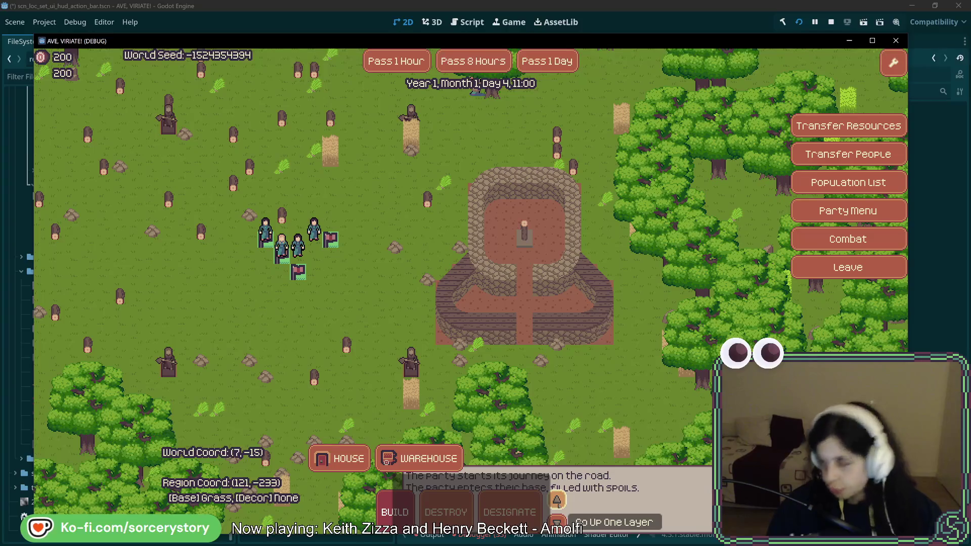
{"action": "left_click", "coordinate": [557, 501]}
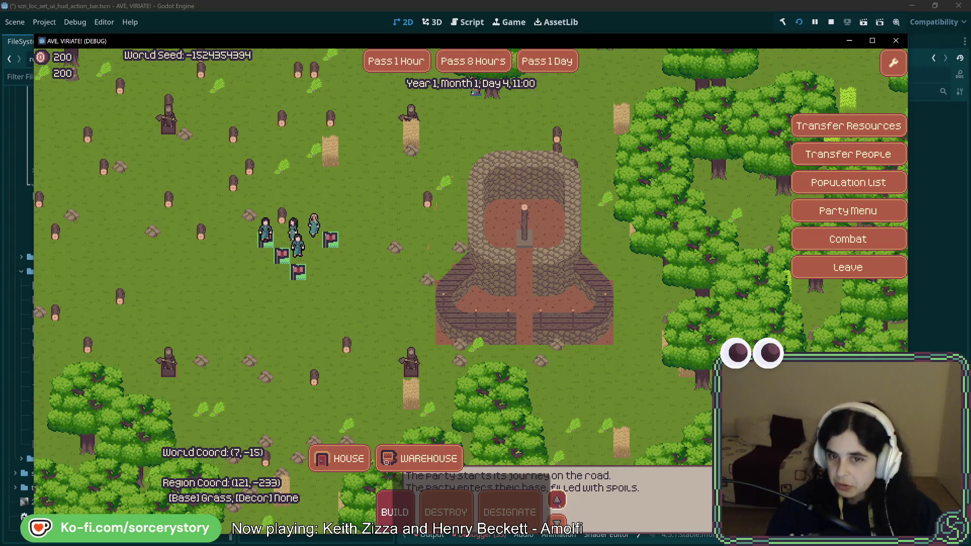
{"action": "left_click", "coordinate": [557, 500]}
{"action": "left_click", "coordinate": [558, 520]}
{"action": "left_click", "coordinate": [558, 520]}
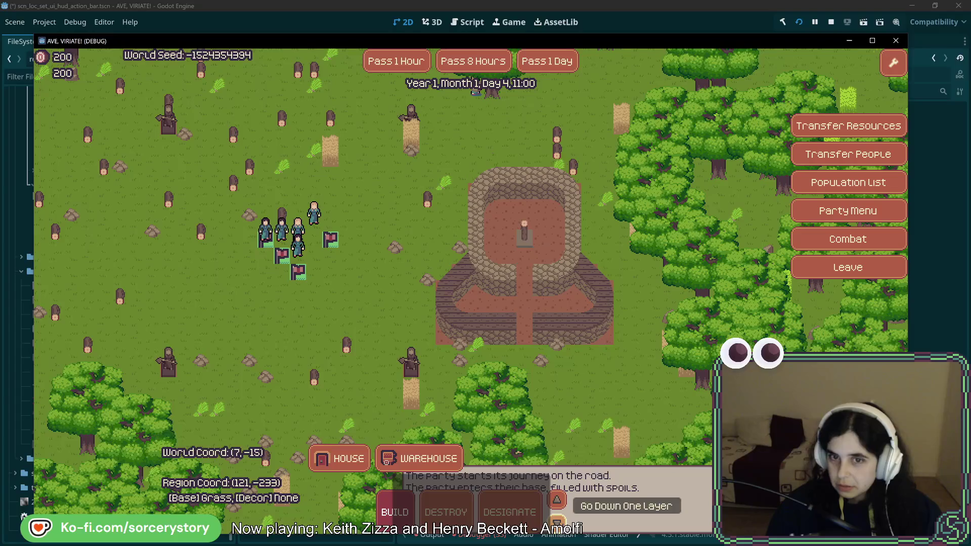
{"action": "left_click", "coordinate": [558, 520]}
{"action": "left_click", "coordinate": [557, 500]}
{"action": "left_click", "coordinate": [557, 501]}
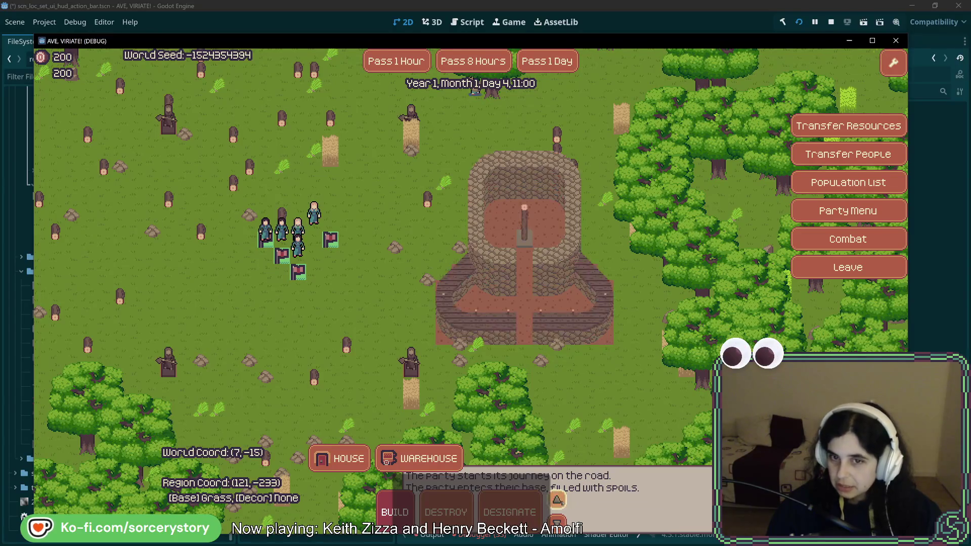
{"action": "left_click", "coordinate": [557, 500]}
{"action": "left_click", "coordinate": [557, 520]}
{"action": "left_click", "coordinate": [558, 520]}
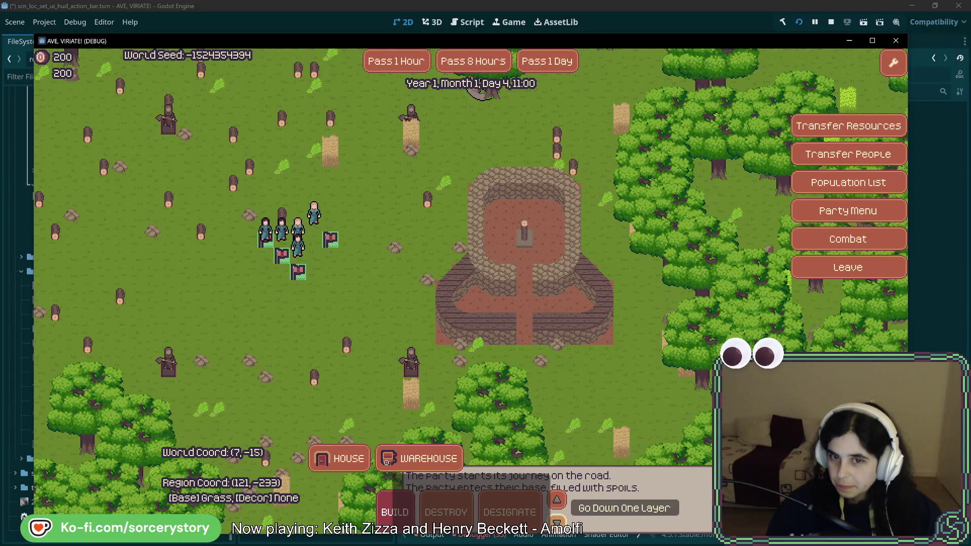
{"action": "left_click", "coordinate": [558, 520]}
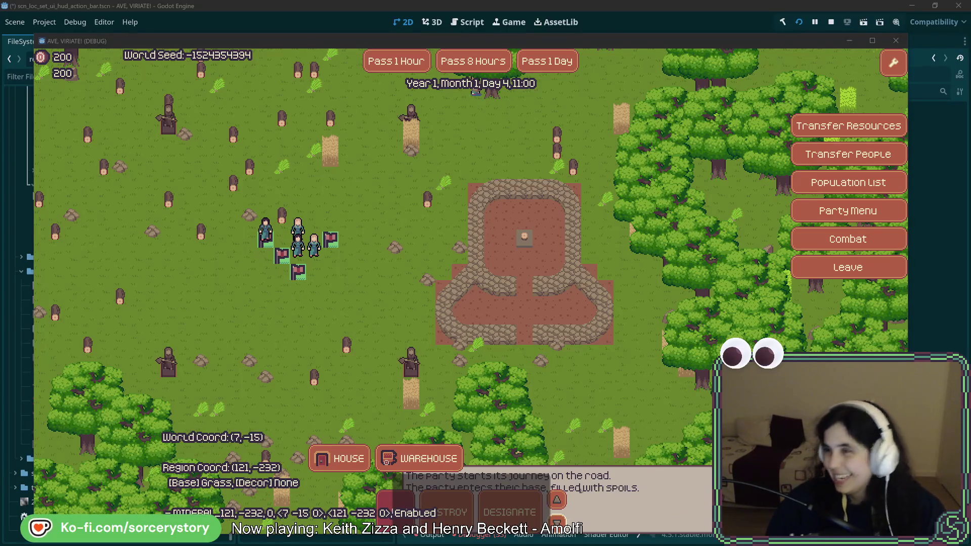
{"action": "key", "text": "alt+Tab"}
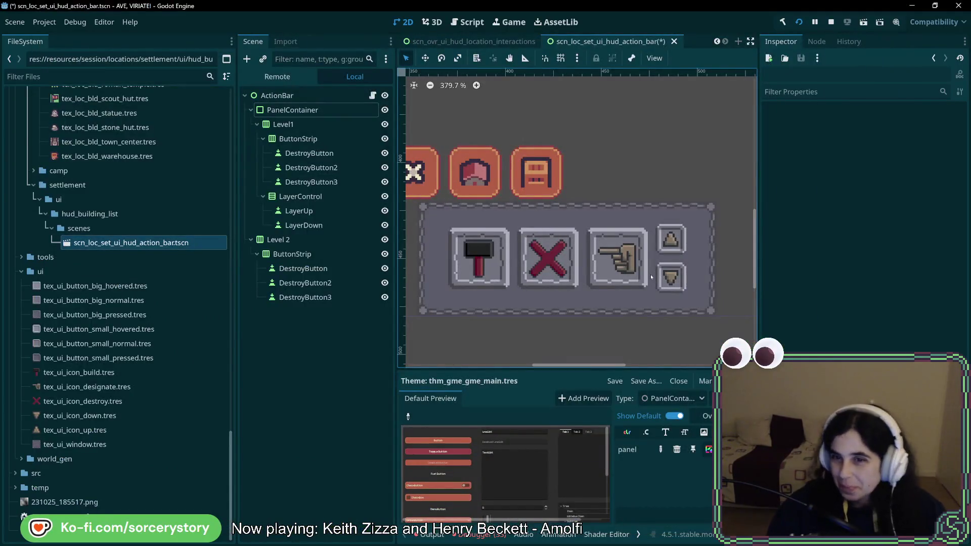
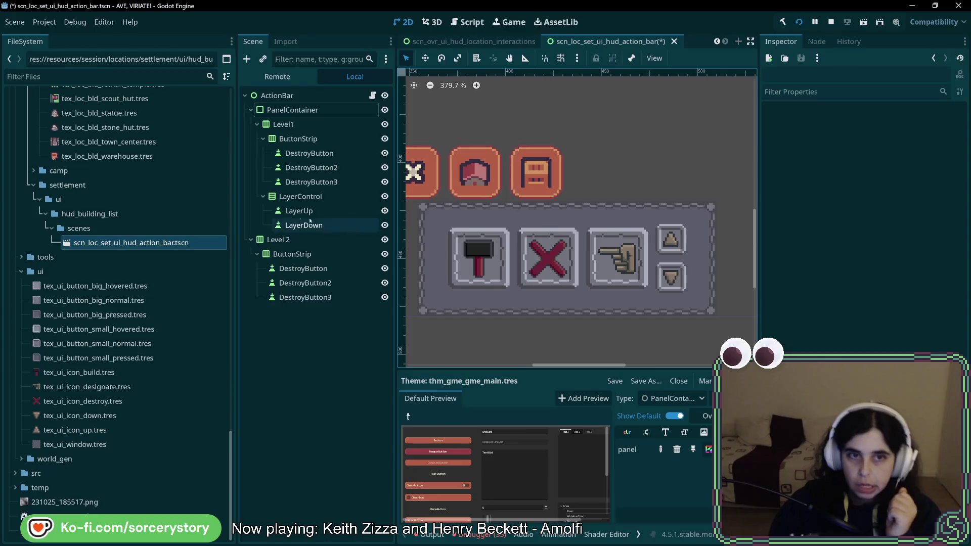
Add a TextureRect child to Level1 and drag it between ButtonStrip and LayerControl
{"action": "right_click", "coordinate": [291, 125]}
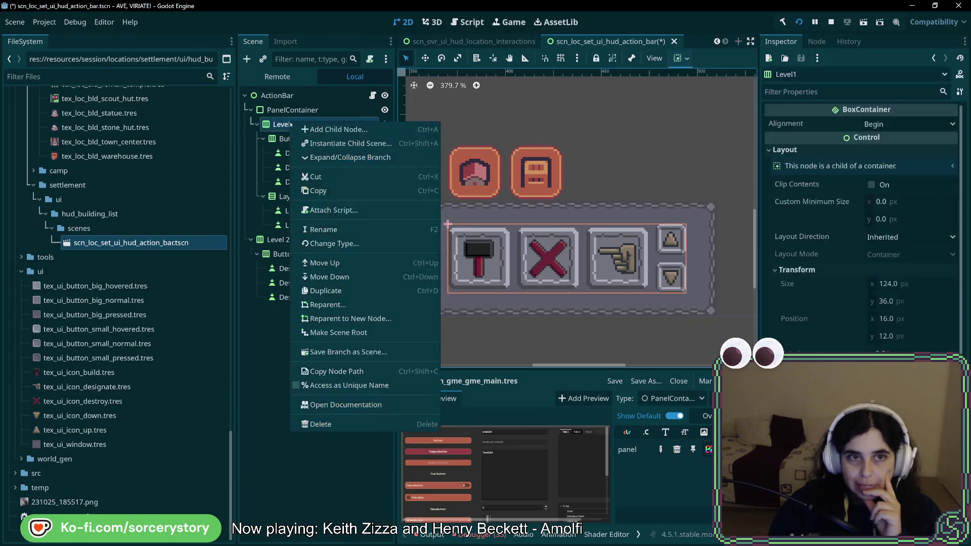
{"action": "left_click", "coordinate": [314, 130]}
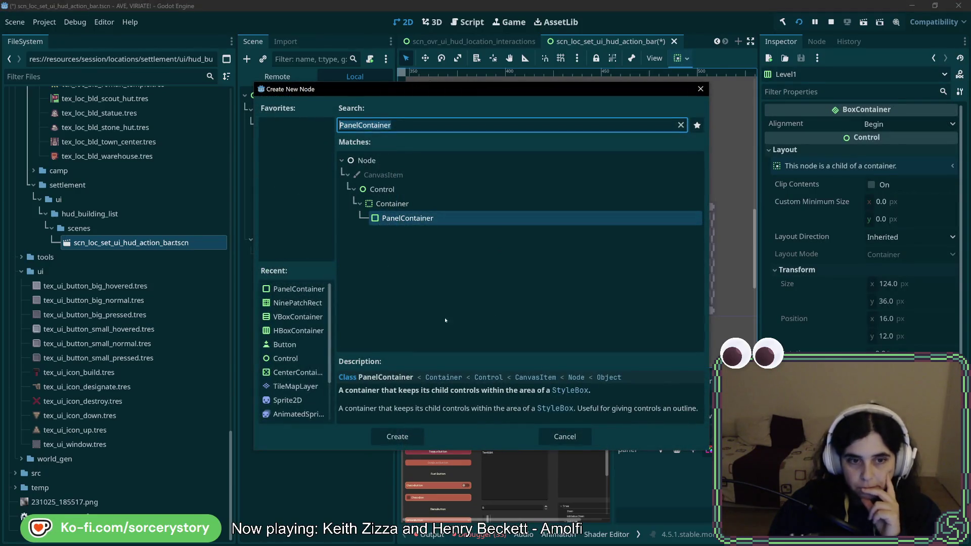
{"action": "scroll", "coordinate": [294, 344], "scroll_direction": "down", "scroll_amount": 3}
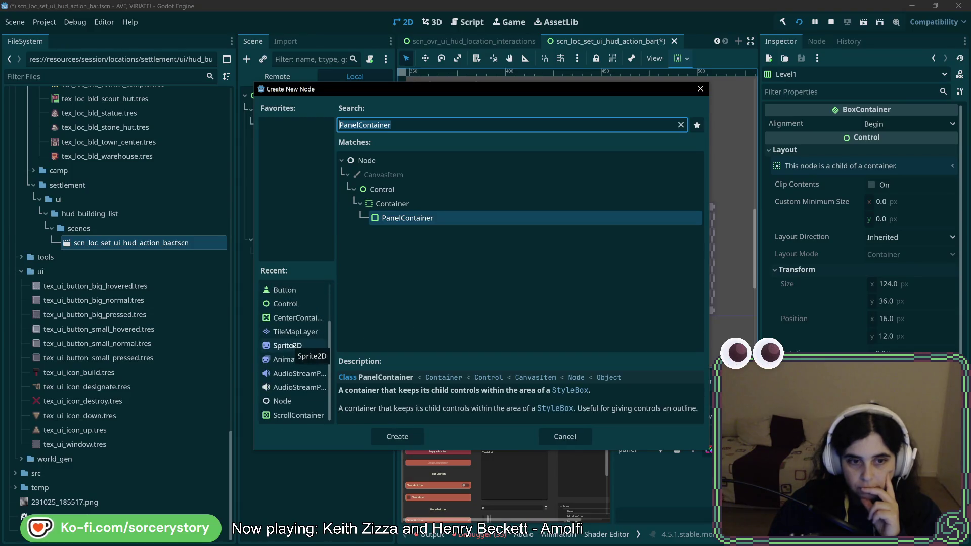
{"action": "scroll", "coordinate": [294, 346], "scroll_direction": "up", "scroll_amount": 3}
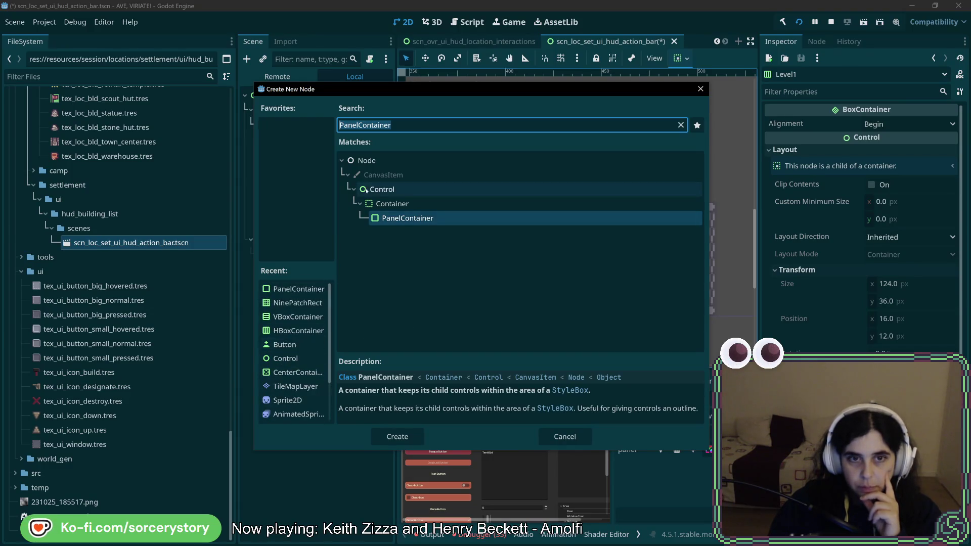
{"action": "left_click", "coordinate": [680, 126]}
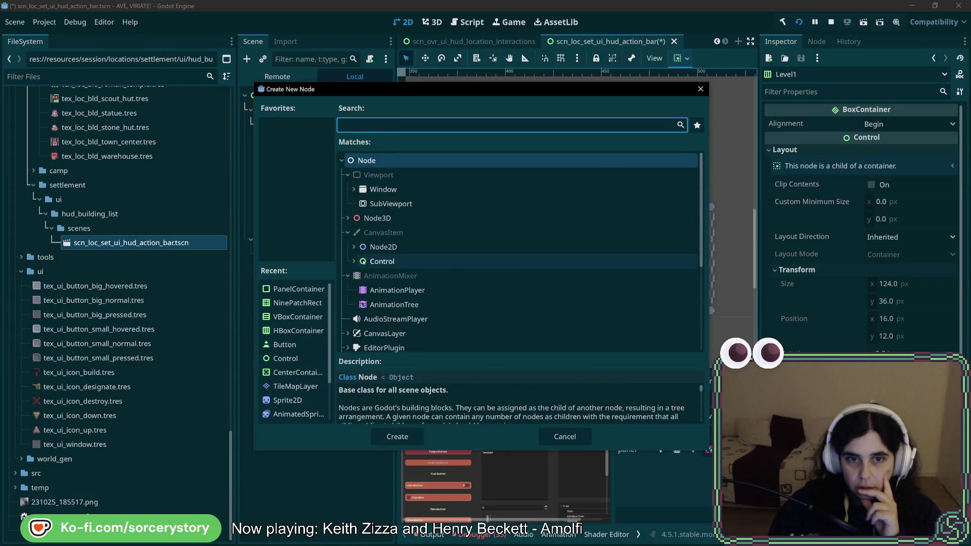
{"action": "left_click", "coordinate": [353, 260]}
{"action": "scroll", "coordinate": [358, 266], "scroll_direction": "down", "scroll_amount": 1}
{"action": "scroll", "coordinate": [358, 266], "scroll_direction": "down", "scroll_amount": 6}
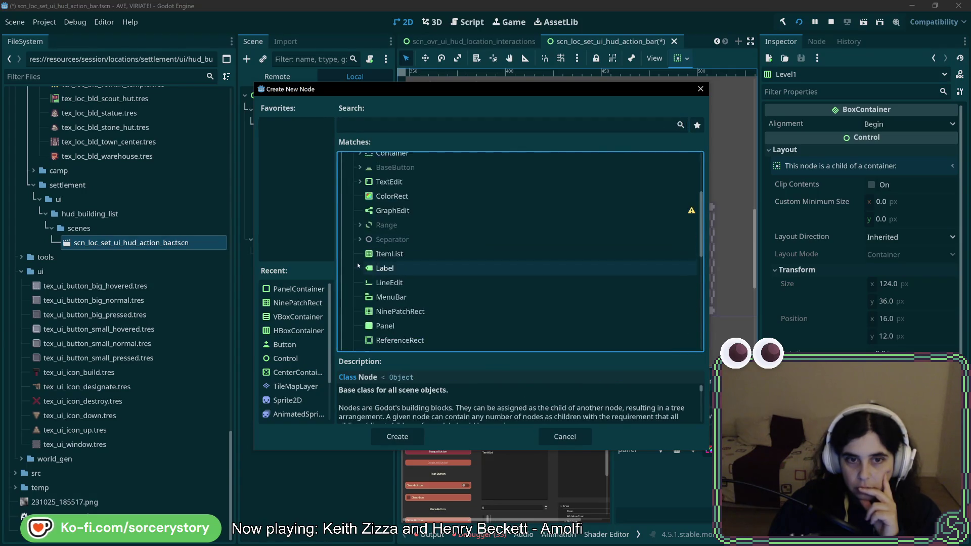
{"action": "scroll", "coordinate": [363, 260], "scroll_direction": "down", "scroll_amount": 2}
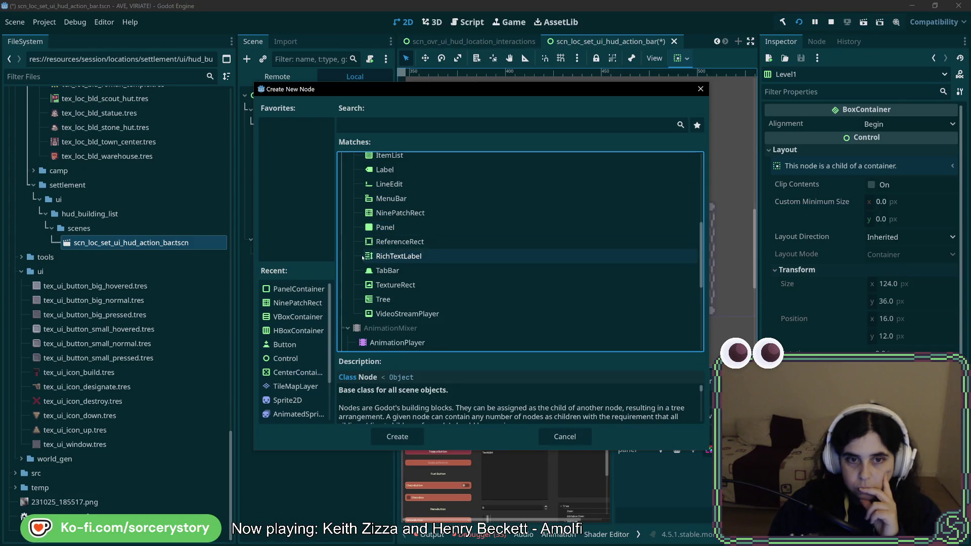
{"action": "double_click", "coordinate": [378, 285]}
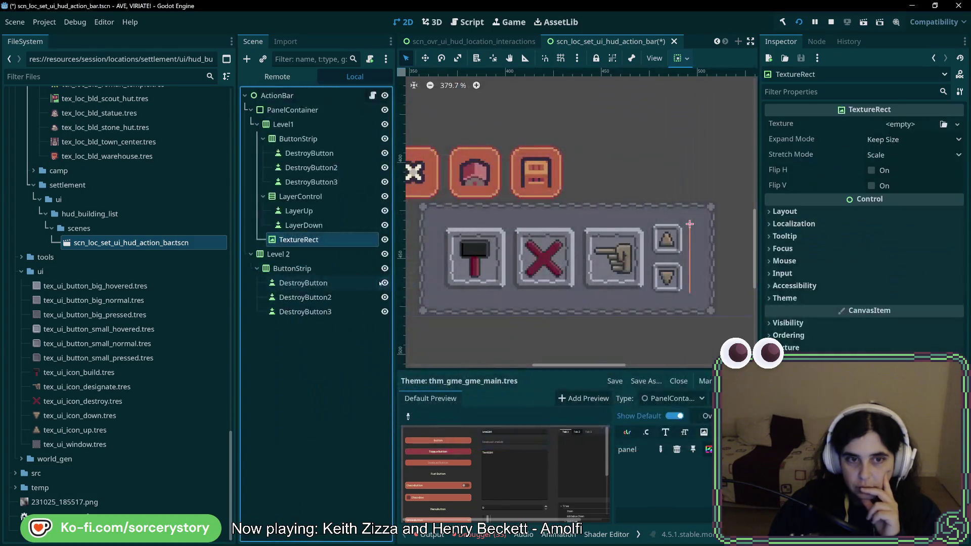
{"action": "left_click_drag", "start_coordinate": [299, 239], "coordinate": [311, 203]}
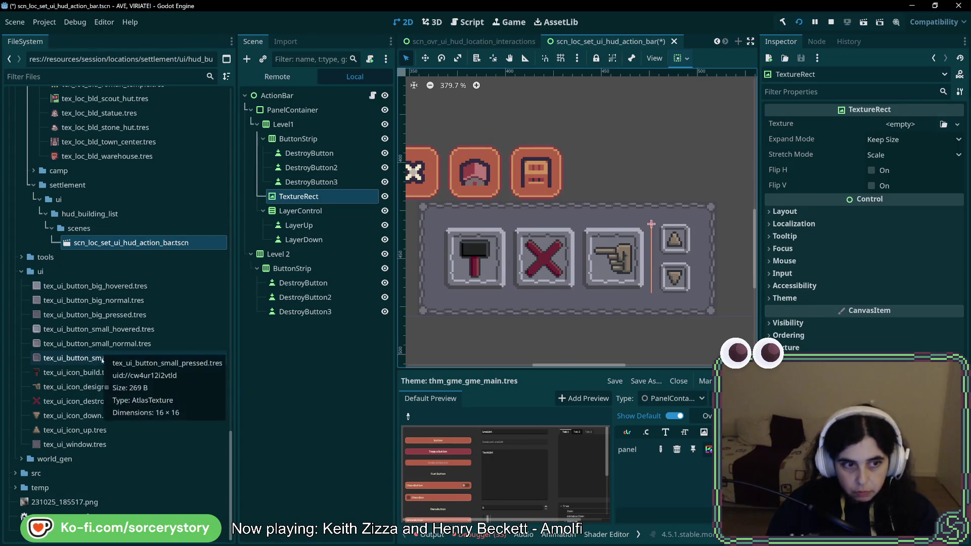
{"action": "right_click", "coordinate": [89, 361]}
Duplicate tex_ui_button_small_pressed.tres as tex_ui_separator_horizontal.tres and open it
{"action": "left_click", "coordinate": [143, 442]}
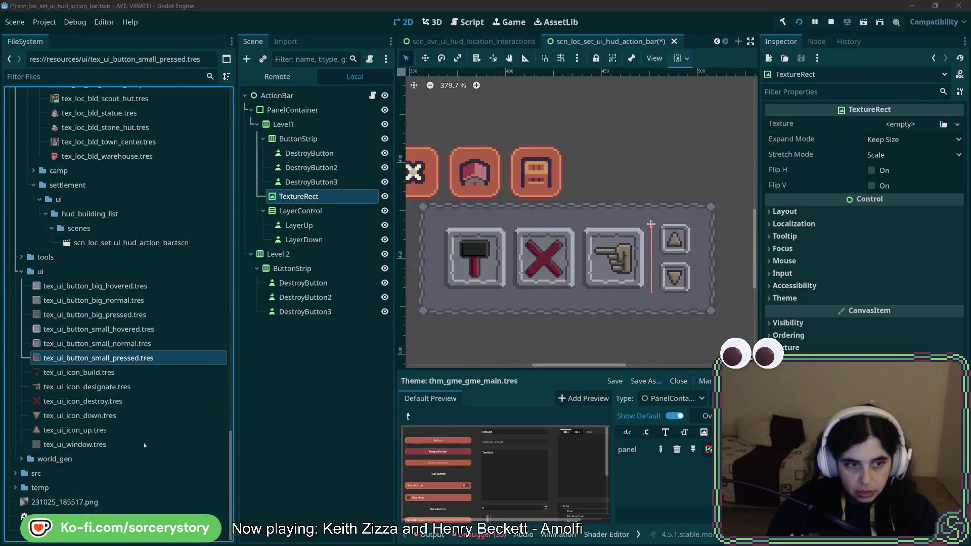
{"action": "left_click", "coordinate": [443, 269]}
{"action": "left_click_drag", "start_coordinate": [396, 267], "coordinate": [456, 269]}
{"action": "type", "text": "s"}
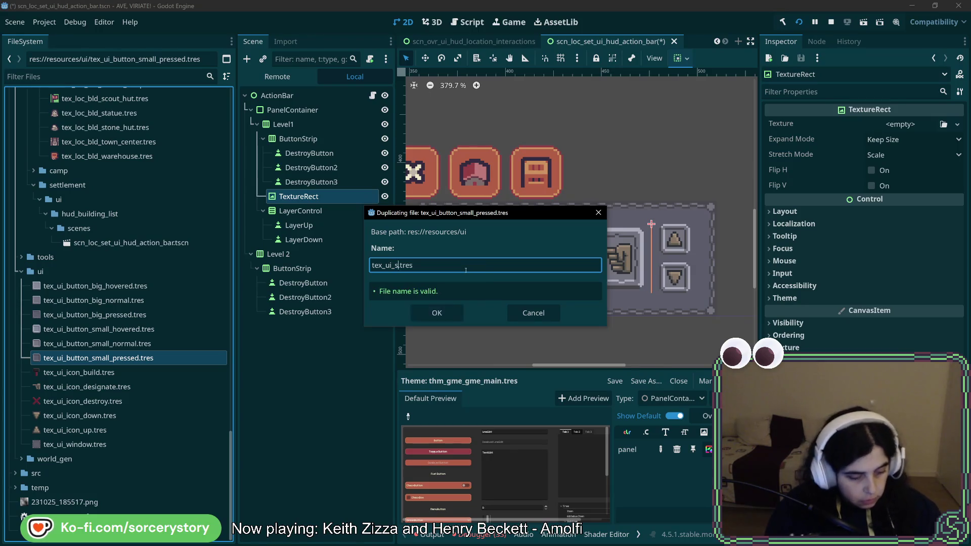
{"action": "type", "text": "eparator_h"}
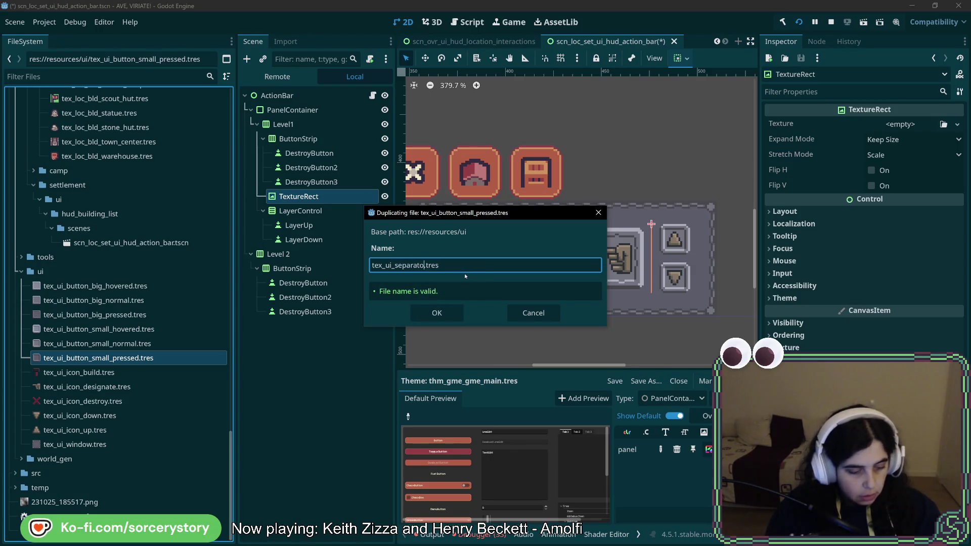
{"action": "type", "text": "orizontal"}
{"action": "key", "text": "Return"}
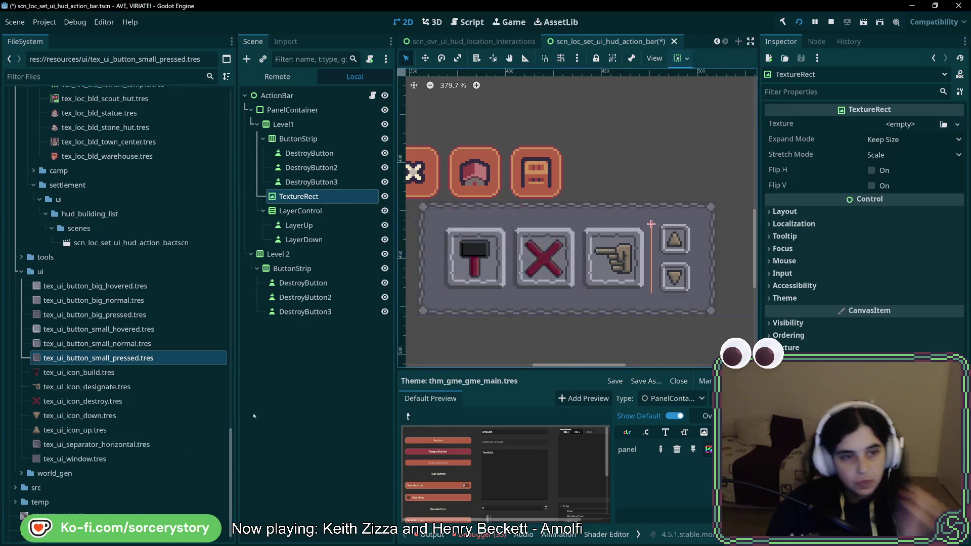
{"action": "left_click", "coordinate": [97, 445]}
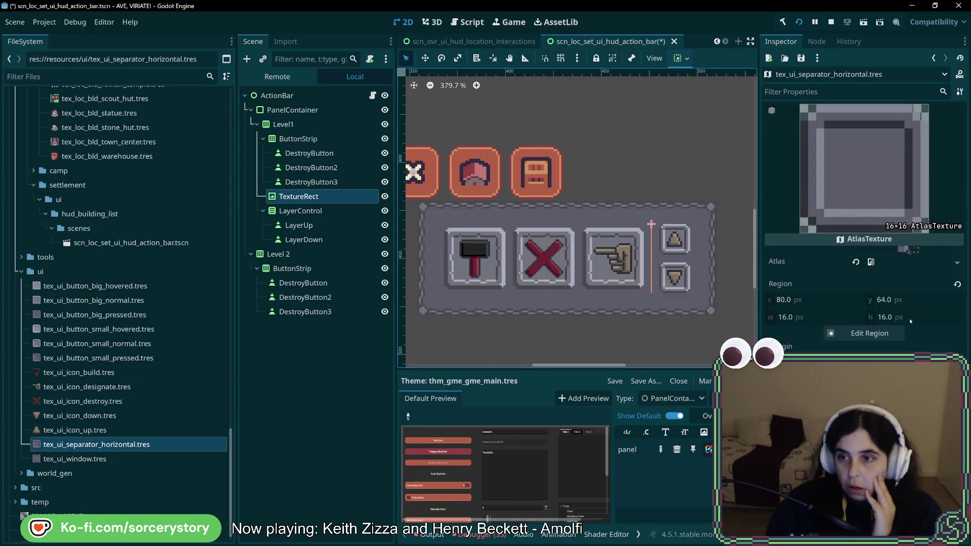
Crop the texture's atlas region to the 4×38 separator sprite at 134,37 using pixel snapping
{"action": "left_click", "coordinate": [869, 333]}
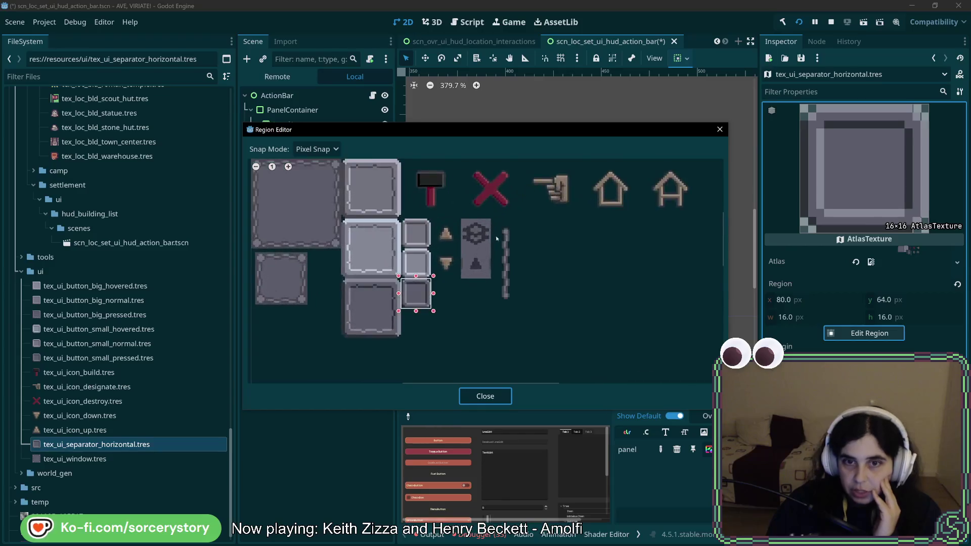
{"action": "left_click", "coordinate": [308, 150]}
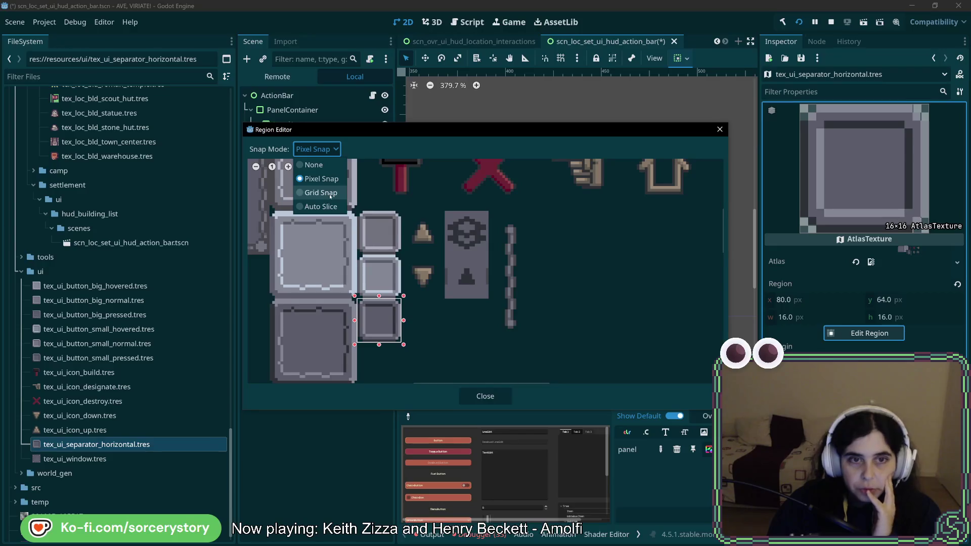
{"action": "left_click", "coordinate": [330, 195]}
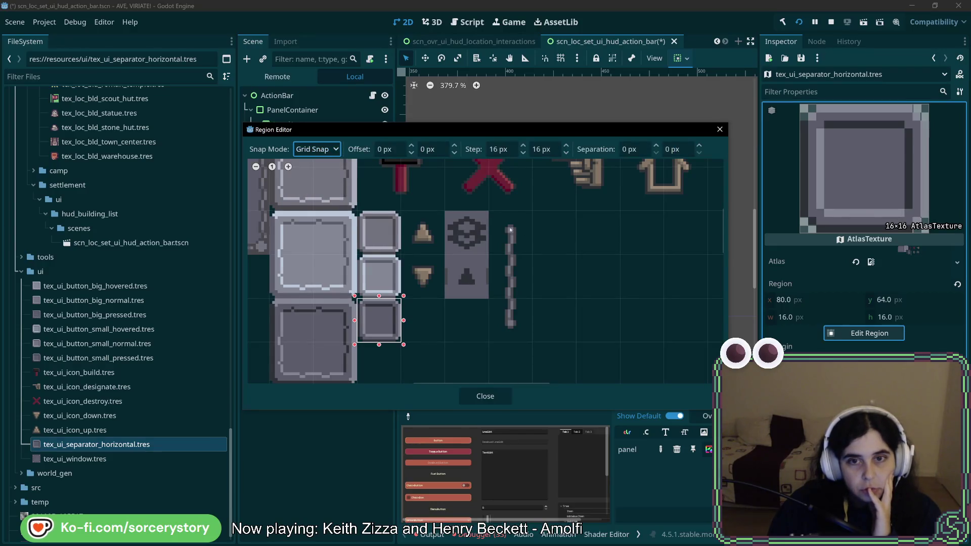
{"action": "left_click_drag", "start_coordinate": [494, 212], "coordinate": [528, 339]}
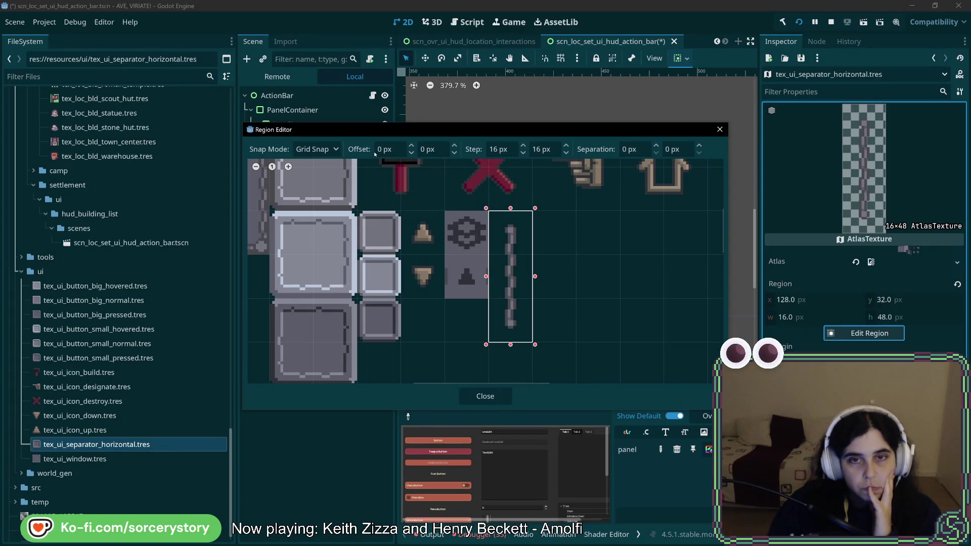
{"action": "left_click", "coordinate": [322, 152]}
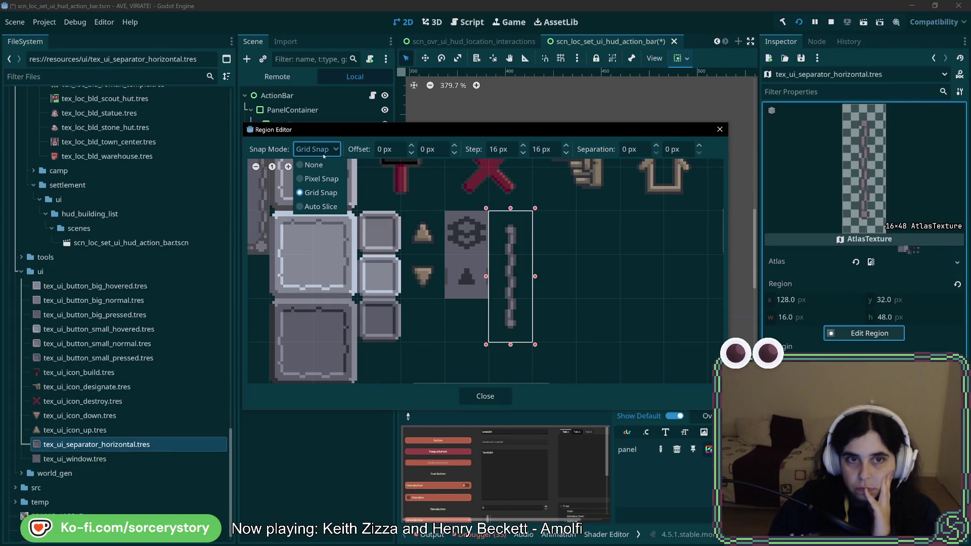
{"action": "left_click", "coordinate": [340, 180]}
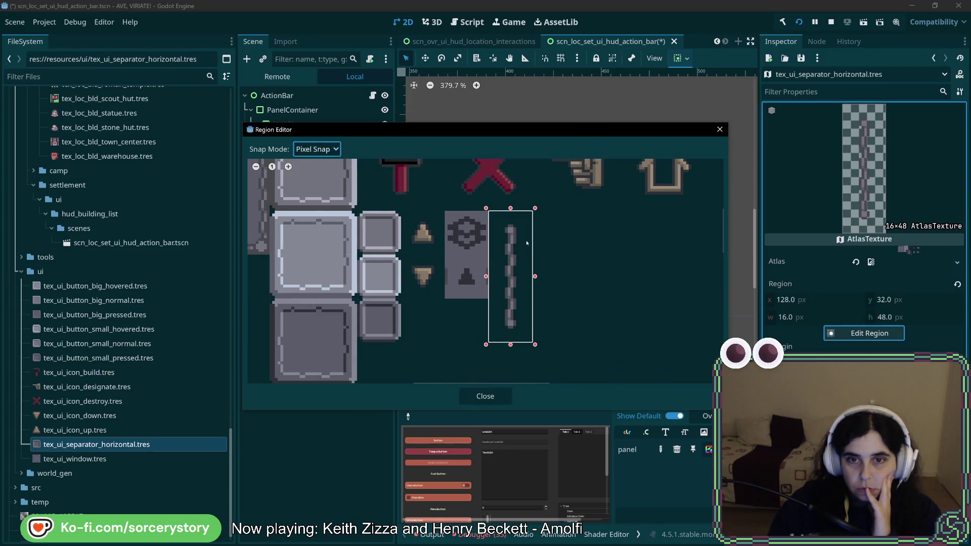
{"action": "left_click_drag", "start_coordinate": [487, 210], "coordinate": [502, 225]}
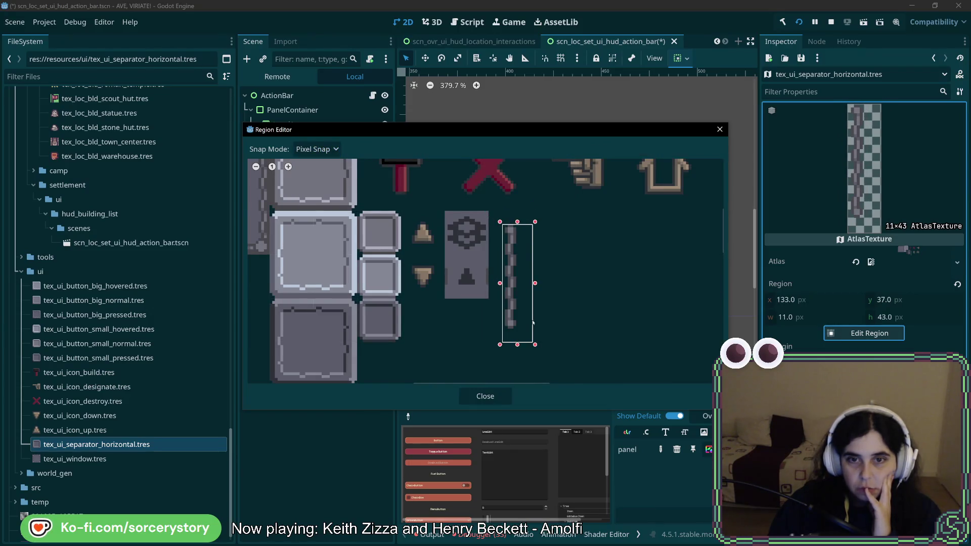
{"action": "left_click_drag", "start_coordinate": [500, 286], "coordinate": [504, 286]}
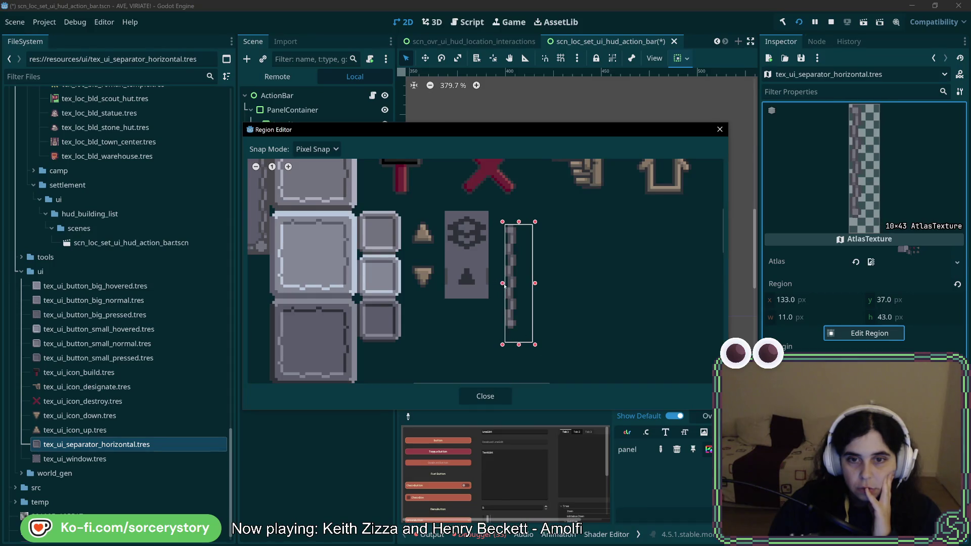
{"action": "left_click_drag", "start_coordinate": [536, 351], "coordinate": [519, 332]}
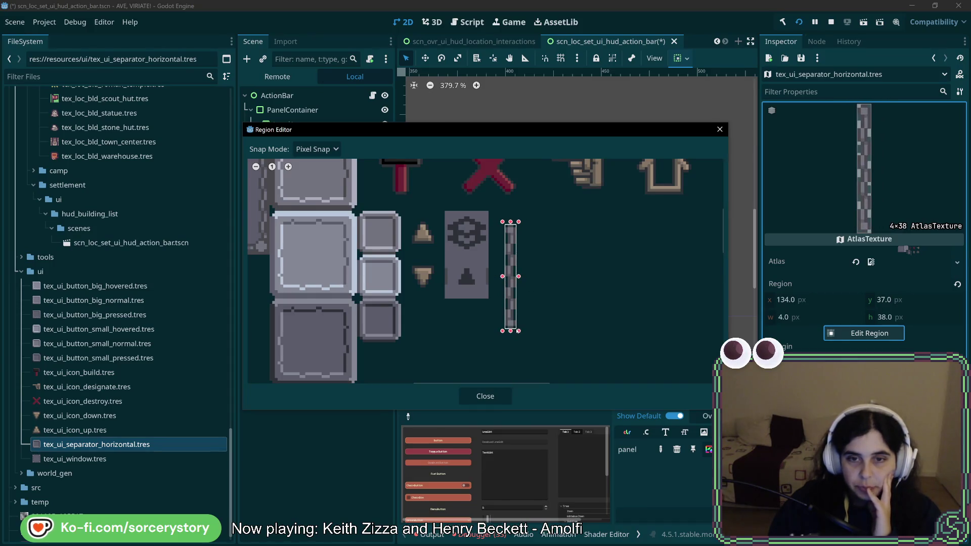
{"action": "left_click", "coordinate": [485, 396]}
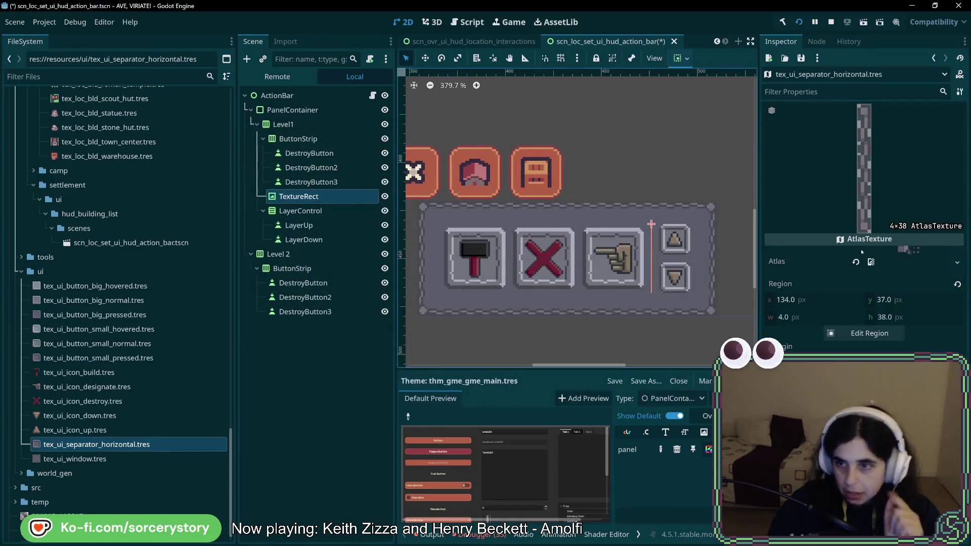
{"action": "left_click", "coordinate": [310, 197]}
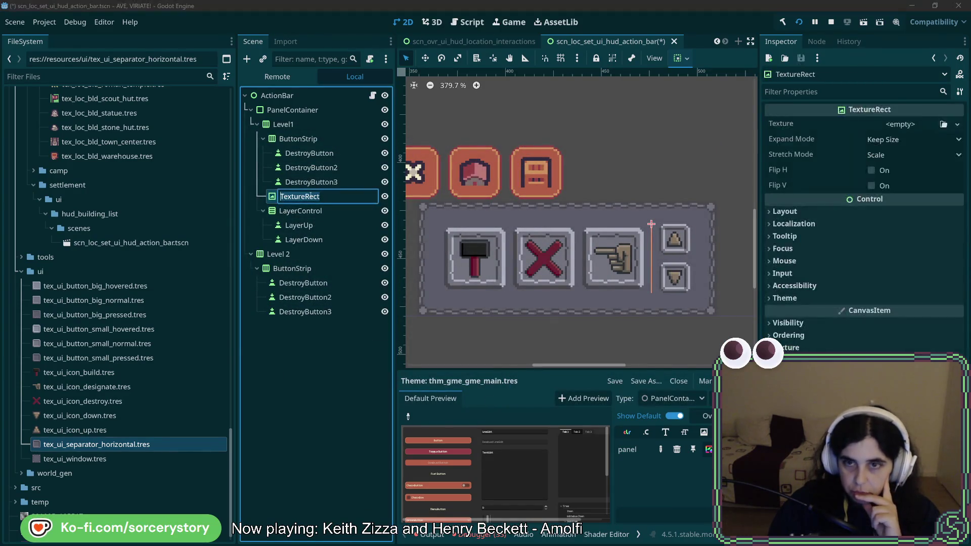
{"action": "type", "text": "S"}
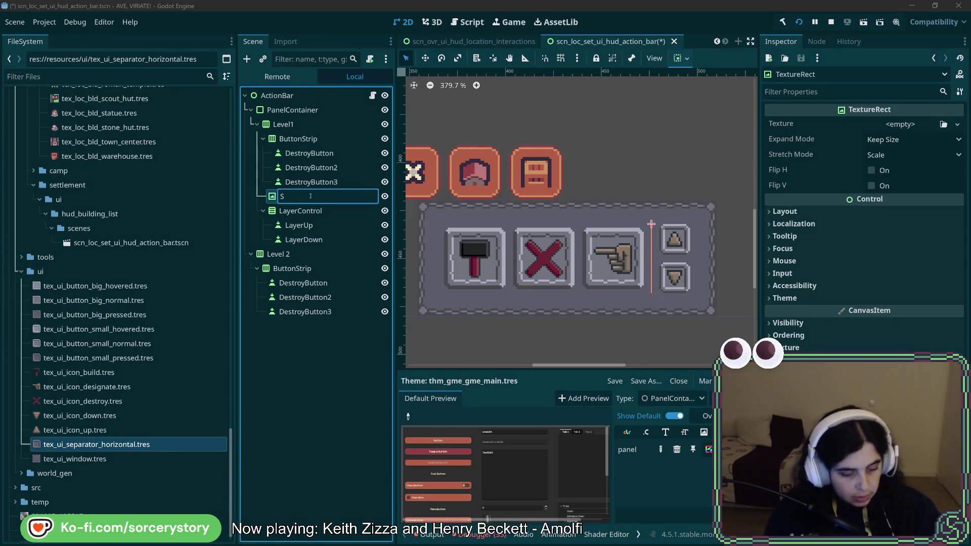
{"action": "type", "text": "eparator"}
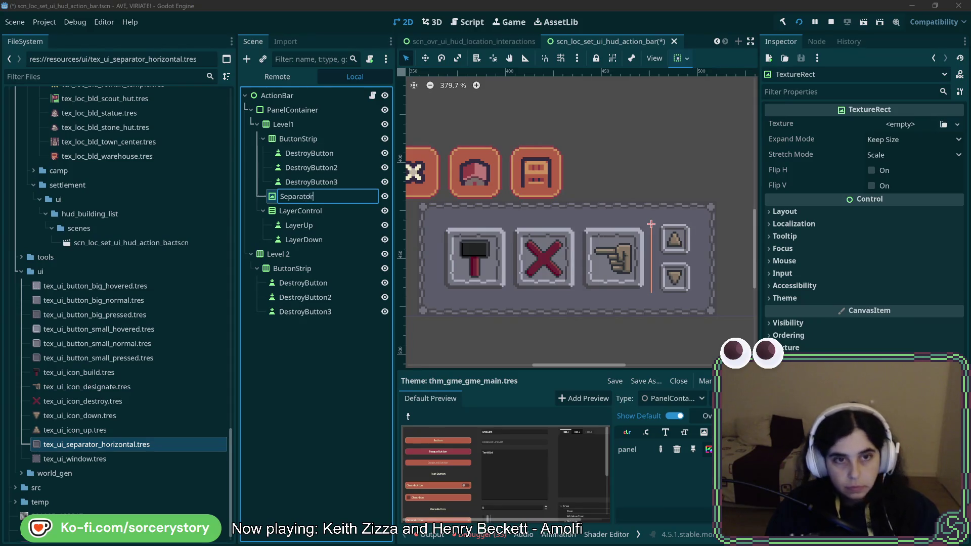
{"action": "key", "text": "Return"}
{"action": "mouse_move", "coordinate": [96, 444]}
{"action": "left_mouse_down"}
{"action": "mouse_move", "coordinate": [779, 289]}
{"action": "mouse_move", "coordinate": [900, 133]}
{"action": "left_mouse_up"}
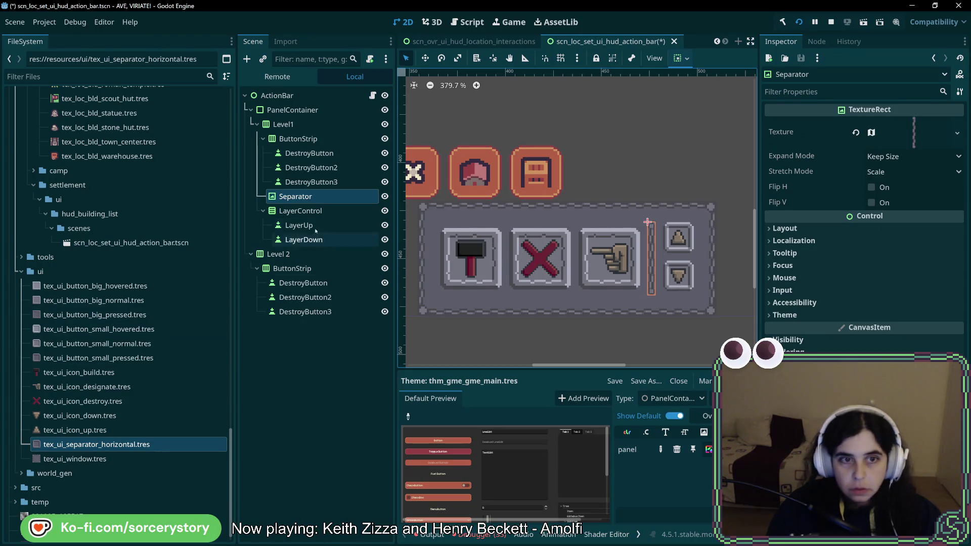
{"action": "left_click", "coordinate": [385, 196]}
{"action": "left_click", "coordinate": [385, 197]}
{"action": "left_click", "coordinate": [385, 196]}
{"action": "left_click", "coordinate": [385, 197]}
{"action": "left_click", "coordinate": [385, 196]}
{"action": "left_click", "coordinate": [384, 196]}
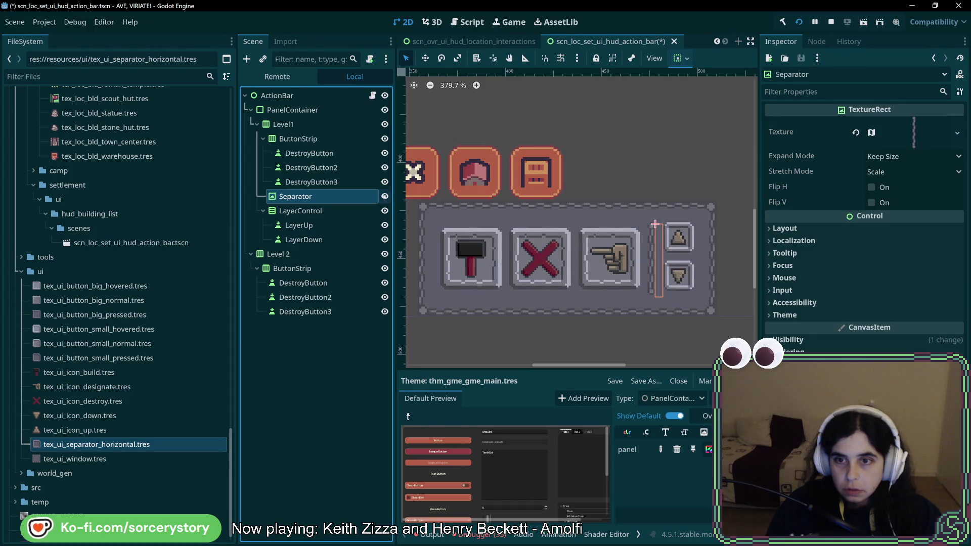
{"action": "left_click", "coordinate": [385, 196]}
{"action": "key", "text": "Up"}
{"action": "left_click", "coordinate": [312, 196]}
{"action": "left_click", "coordinate": [379, 198]}
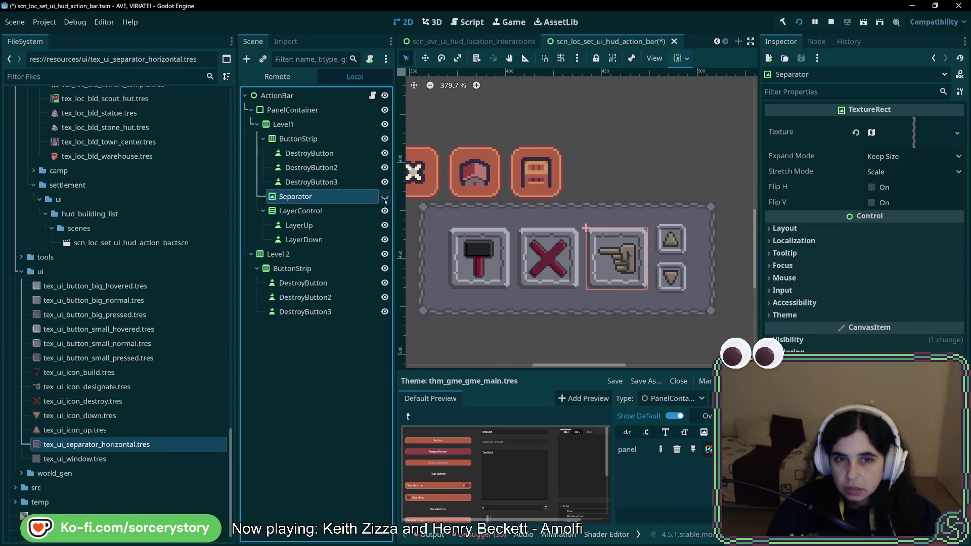
{"action": "left_click", "coordinate": [310, 181]}
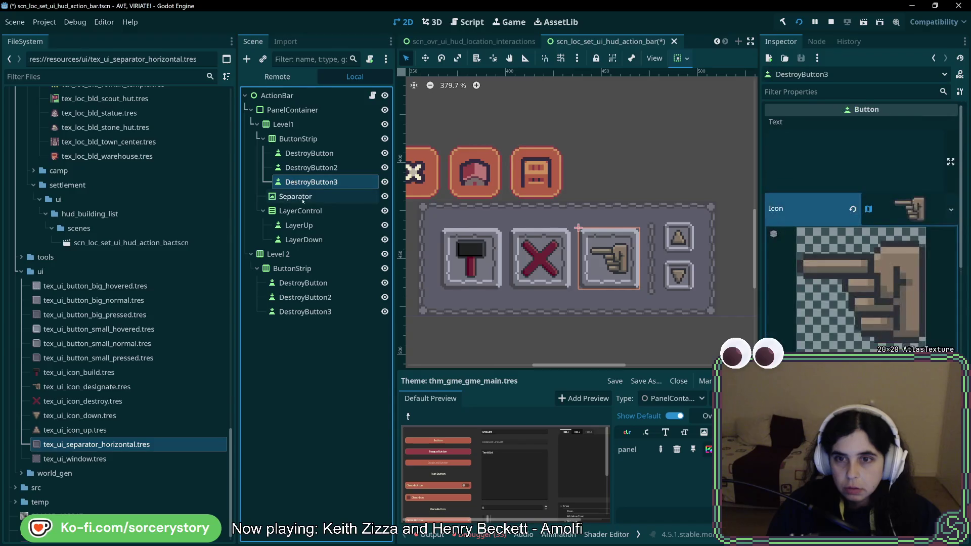
{"action": "left_click", "coordinate": [303, 197]}
{"action": "left_click", "coordinate": [313, 211]}
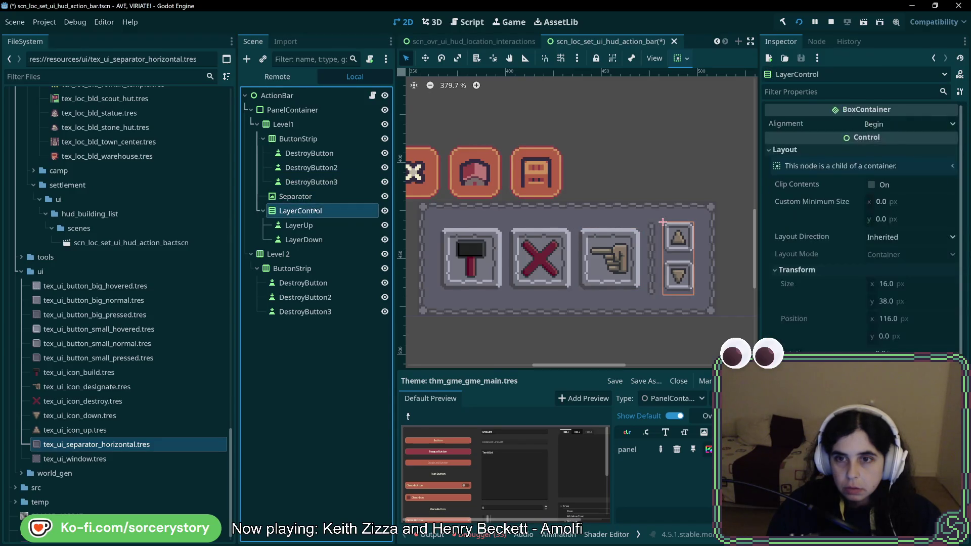
{"action": "scroll", "coordinate": [663, 258], "scroll_direction": "up", "scroll_amount": 6}
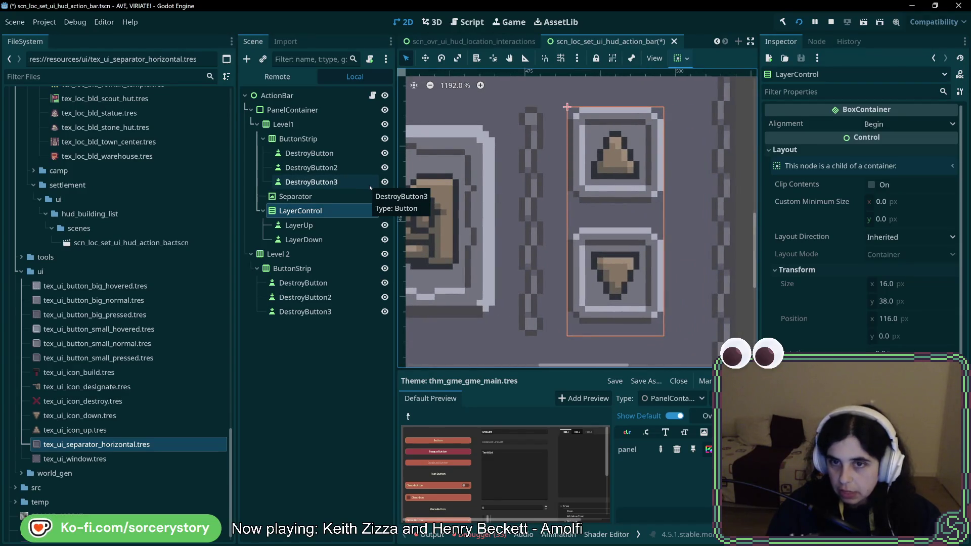
{"action": "left_click", "coordinate": [314, 196]}
{"action": "left_click", "coordinate": [319, 211]}
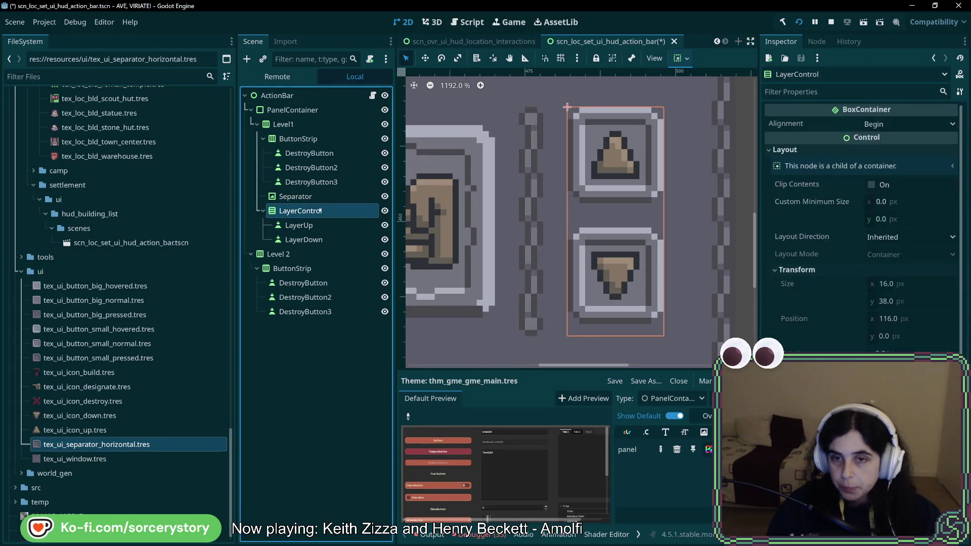
{"action": "left_click", "coordinate": [318, 225]}
{"action": "left_click", "coordinate": [319, 239]}
{"action": "left_click", "coordinate": [318, 226]}
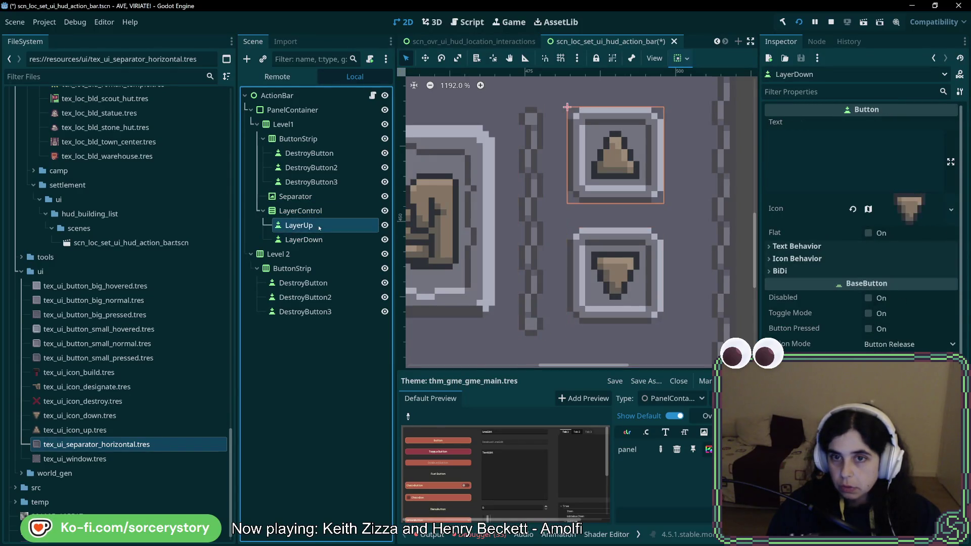
{"action": "left_click", "coordinate": [317, 239]}
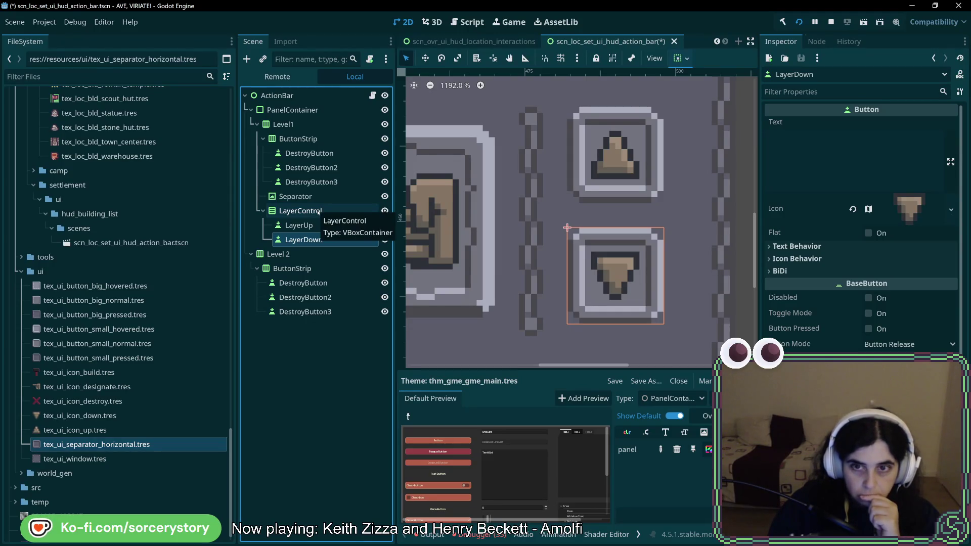
{"action": "scroll", "coordinate": [531, 254], "scroll_direction": "down", "scroll_amount": 3}
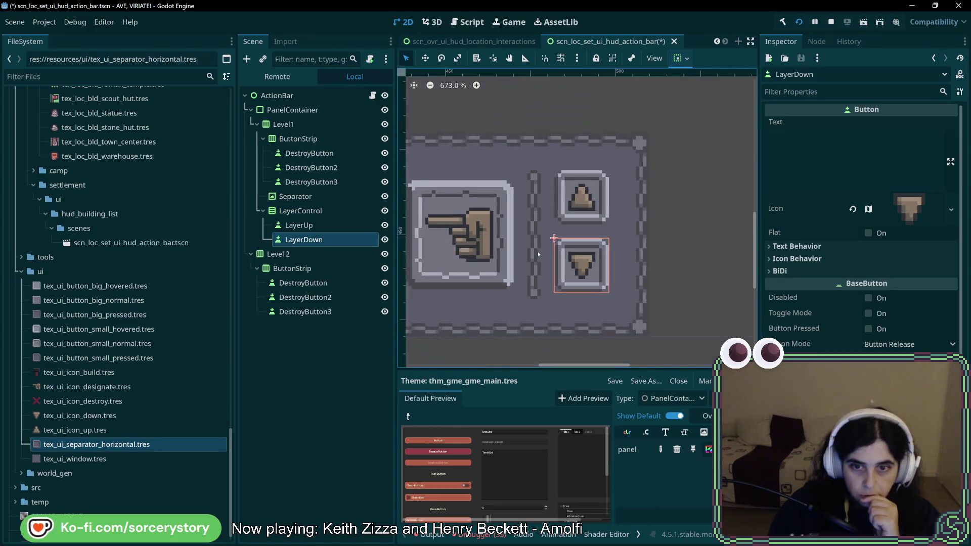
{"action": "left_click_drag", "start_coordinate": [495, 248], "coordinate": [583, 259]}
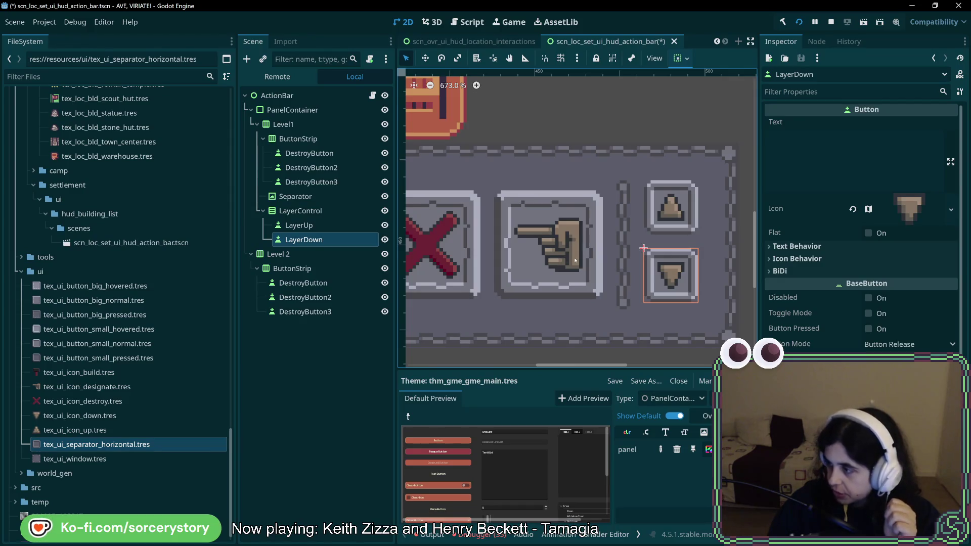
{"action": "left_click", "coordinate": [301, 210]}
{"action": "left_click", "coordinate": [299, 225]}
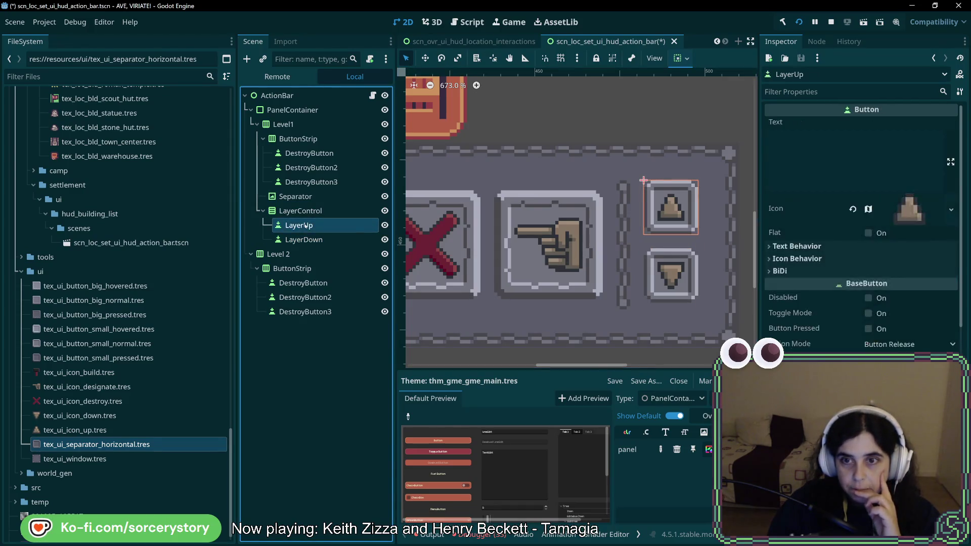
{"action": "left_click", "coordinate": [304, 240]}
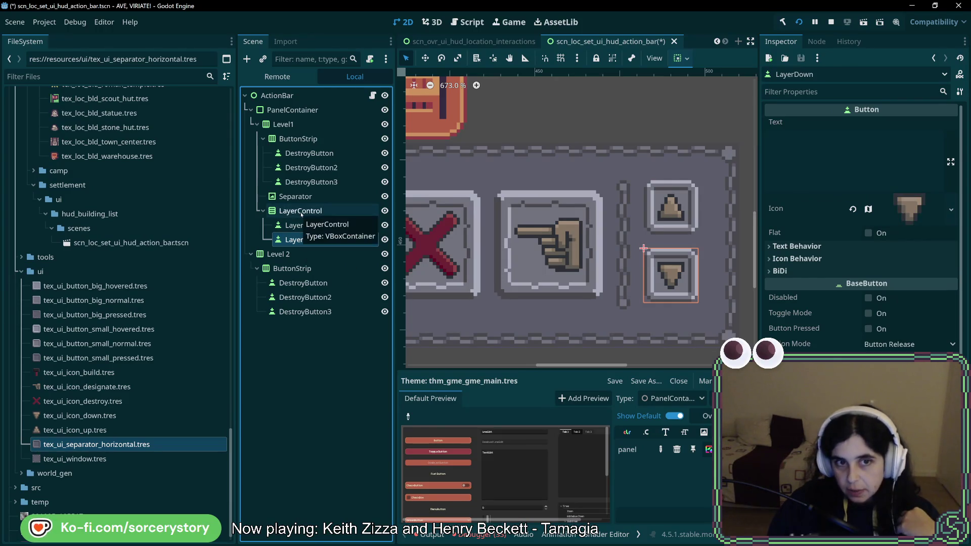
{"action": "left_click", "coordinate": [302, 213]}
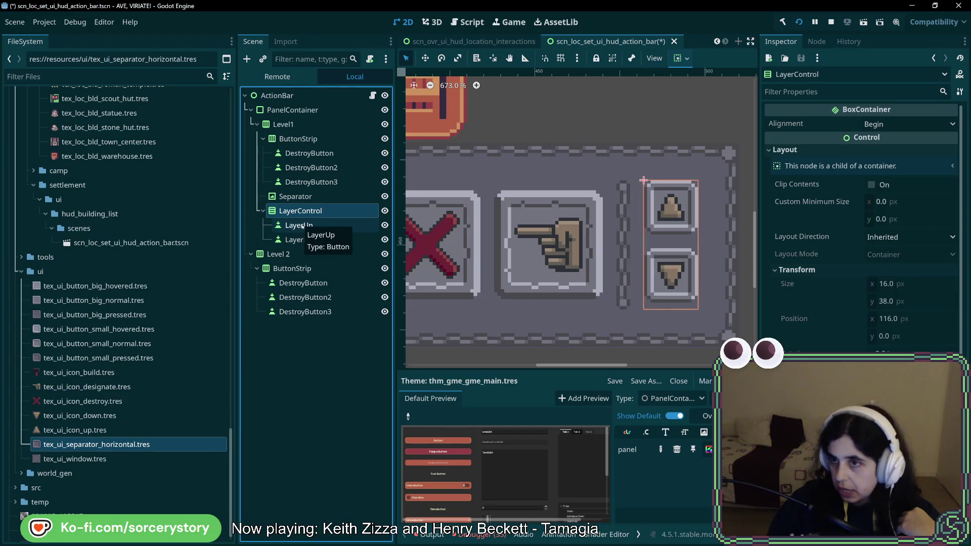
{"action": "scroll", "coordinate": [871, 290], "scroll_direction": "down", "scroll_amount": 5}
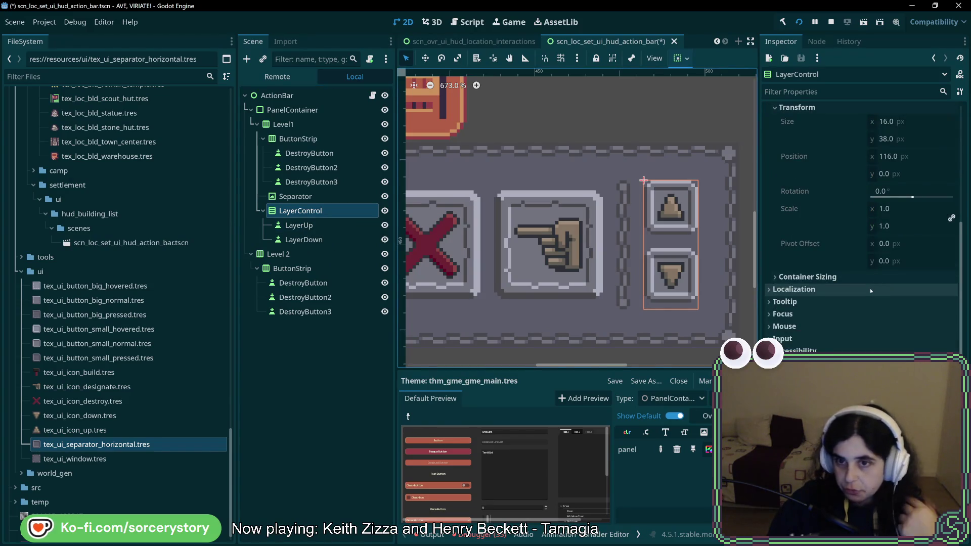
{"action": "left_click", "coordinate": [299, 225]}
{"action": "left_click", "coordinate": [304, 239]}
{"action": "left_click", "coordinate": [299, 225]}
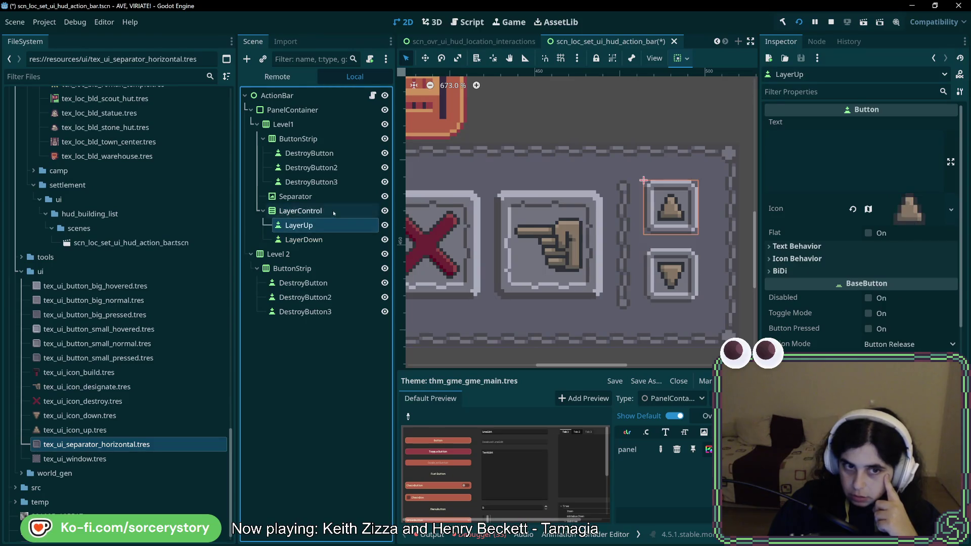
{"action": "left_click", "coordinate": [301, 211]}
{"action": "scroll", "coordinate": [817, 287], "scroll_direction": "up", "scroll_amount": 1}
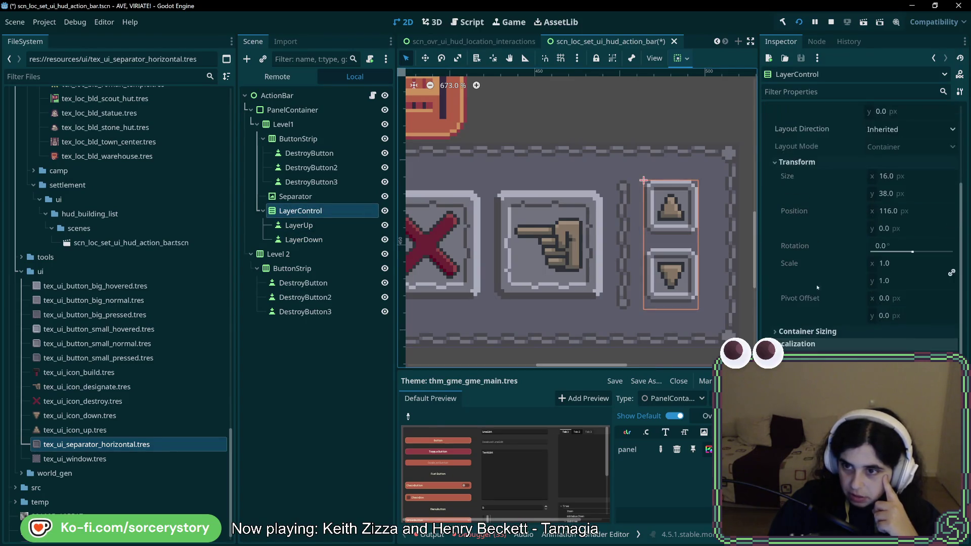
{"action": "left_click", "coordinate": [808, 331]}
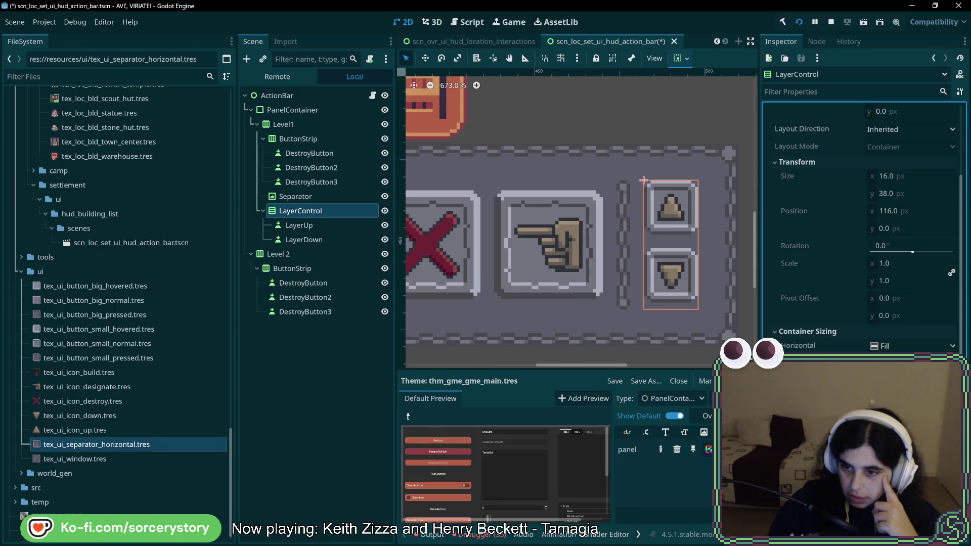
{"action": "left_click_drag", "start_coordinate": [643, 180], "coordinate": [643, 183]}
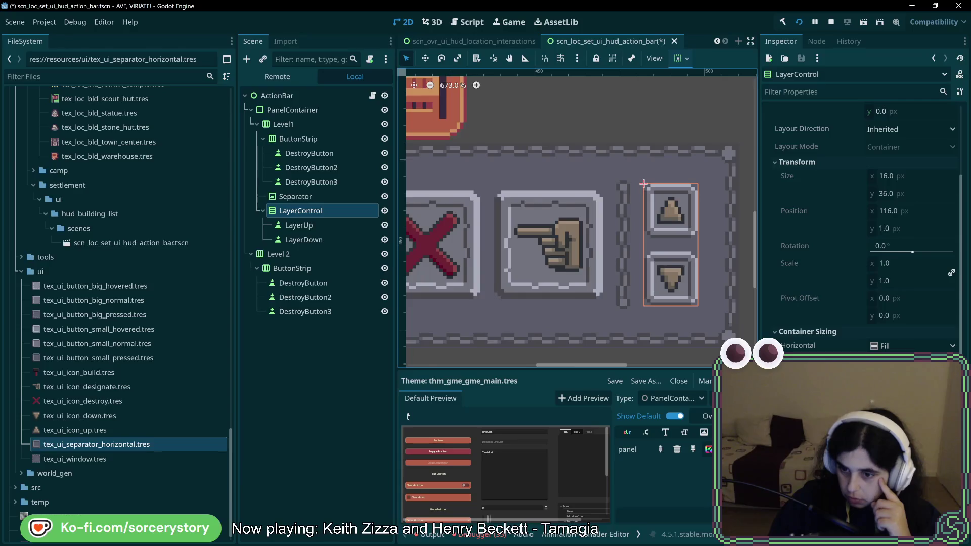
{"action": "scroll", "coordinate": [814, 304], "scroll_direction": "down", "scroll_amount": 2}
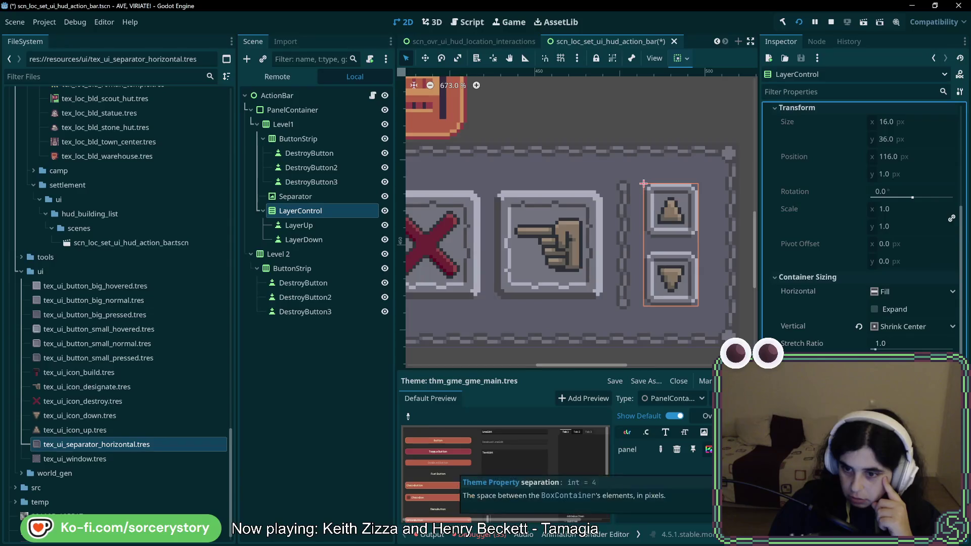
{"action": "left_click_drag", "start_coordinate": [643, 183], "coordinate": [643, 180]}
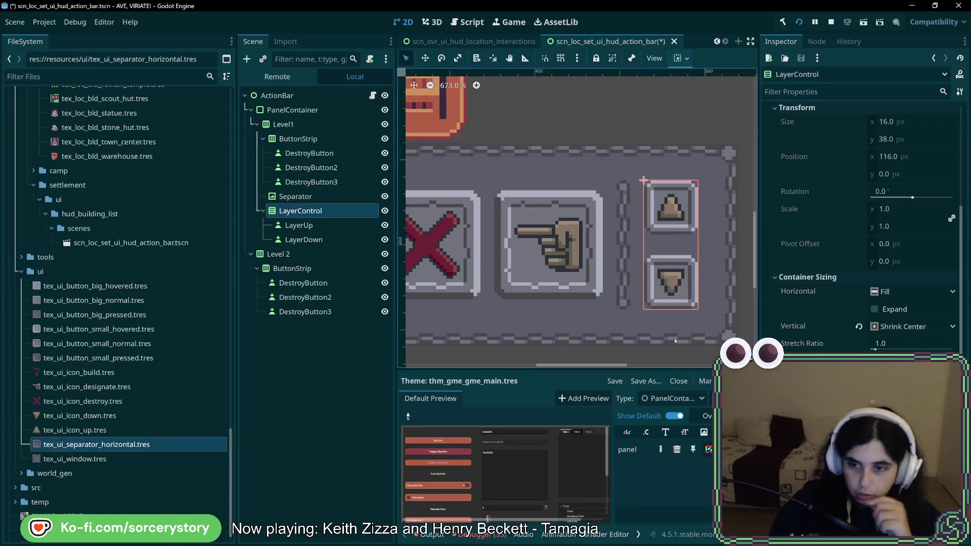
{"action": "left_click", "coordinate": [667, 117]}
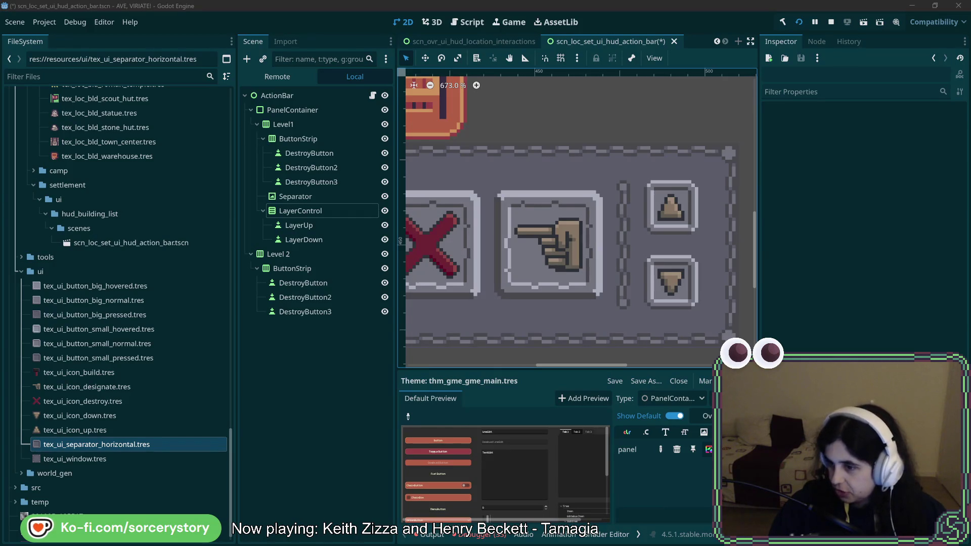
{"action": "key", "text": "alt+Tab"}
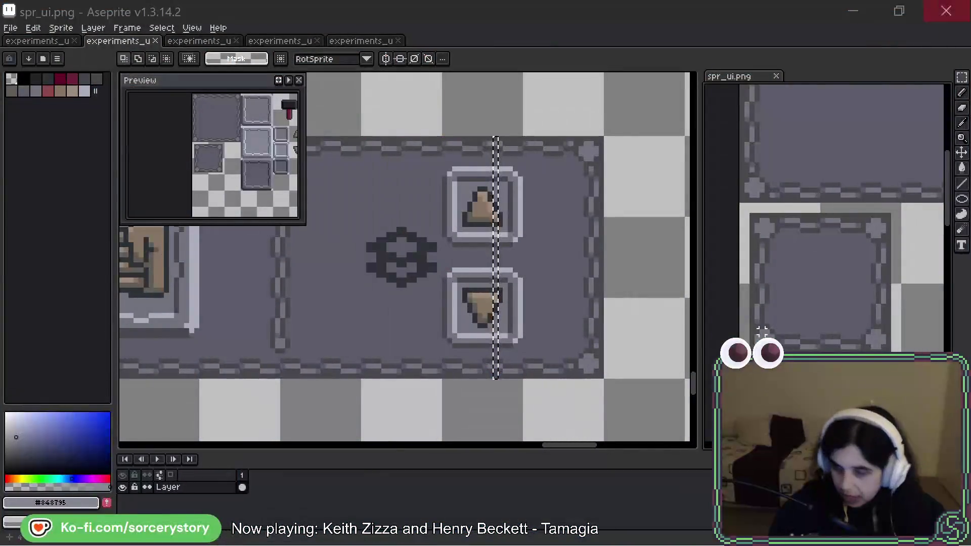
{"action": "scroll", "coordinate": [373, 416], "scroll_direction": "left", "scroll_amount": 10}
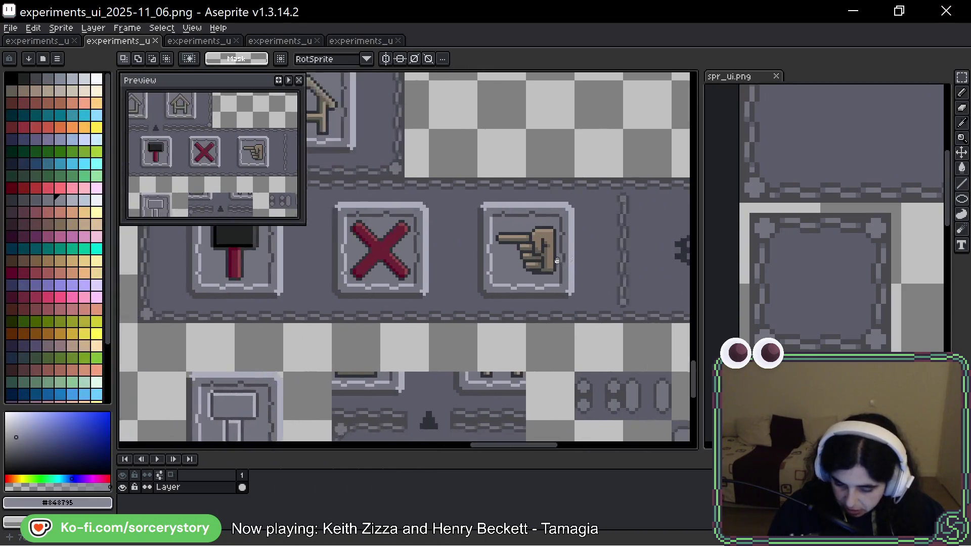
{"action": "scroll", "coordinate": [532, 288], "scroll_direction": "right", "scroll_amount": 5}
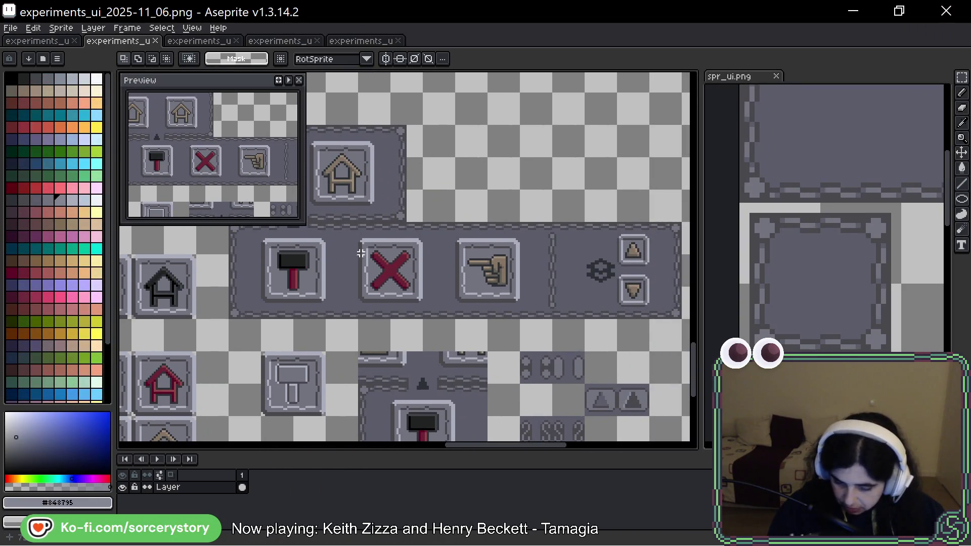
{"action": "scroll", "coordinate": [526, 279], "scroll_direction": "up", "scroll_amount": 1}
{"action": "scroll", "coordinate": [527, 279], "scroll_direction": "right", "scroll_amount": 5}
{"action": "scroll", "coordinate": [516, 293], "scroll_direction": "up", "scroll_amount": 2}
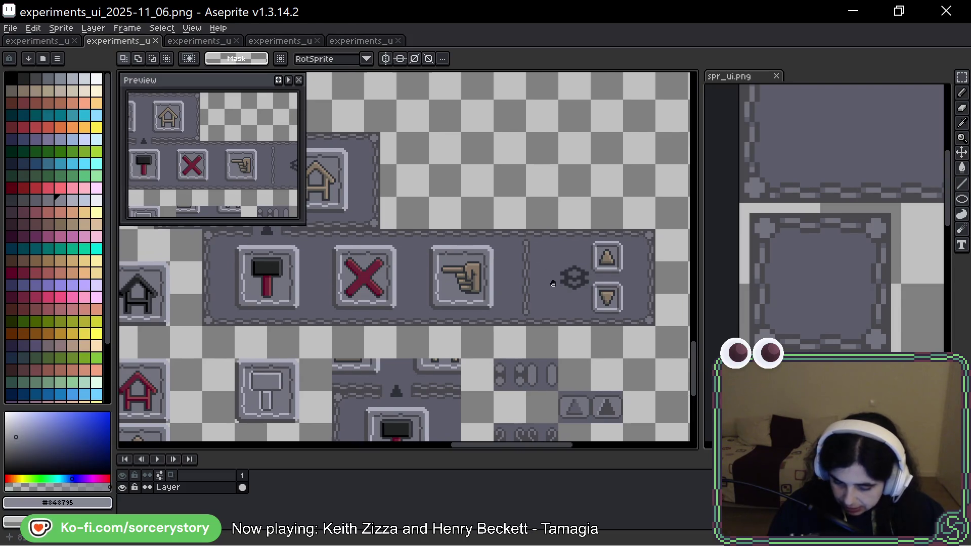
{"action": "scroll", "coordinate": [540, 273], "scroll_direction": "up", "scroll_amount": 3}
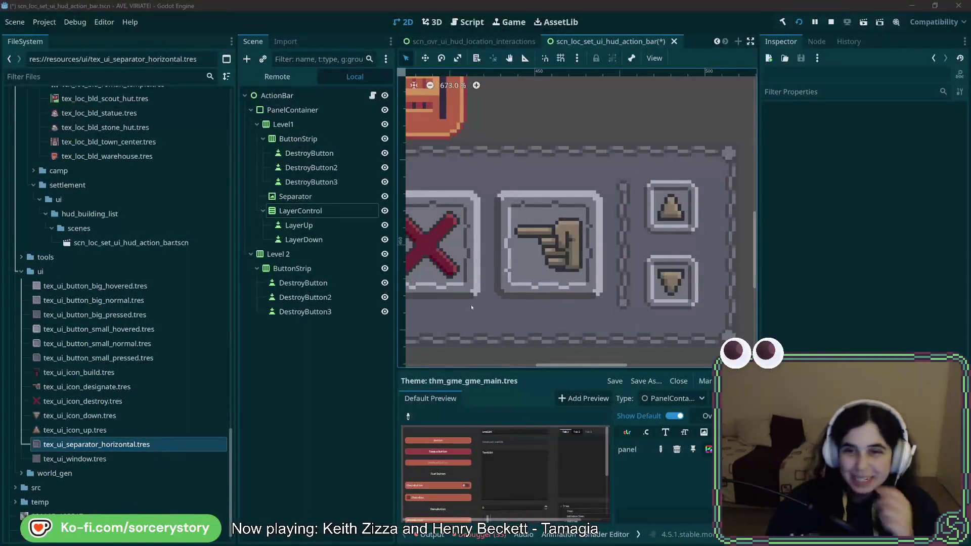
Inspect the LayerUp and LayerControl nodes, then bring up PanelContainer's context menu
{"action": "left_click", "coordinate": [304, 196]}
{"action": "left_click", "coordinate": [314, 211]}
{"action": "left_click", "coordinate": [328, 226]}
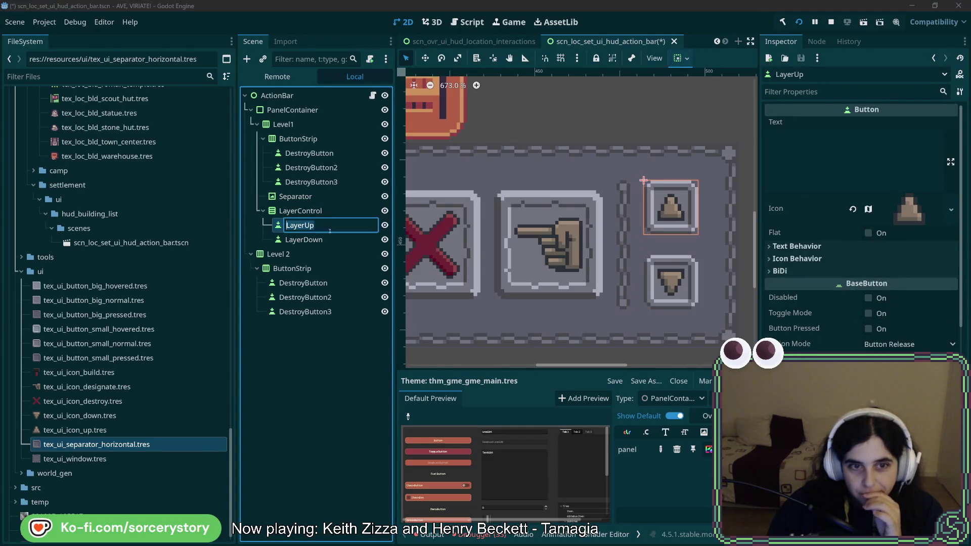
{"action": "left_click", "coordinate": [330, 215]}
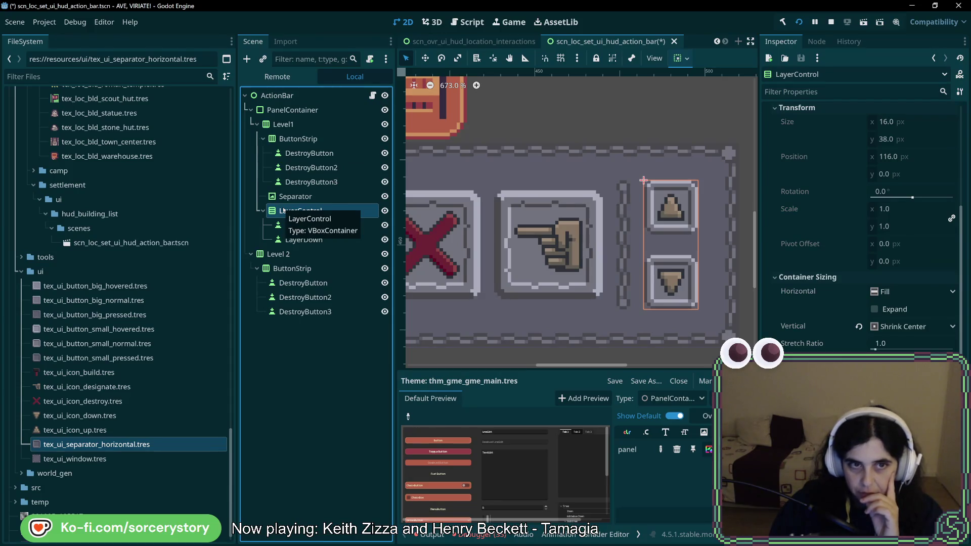
{"action": "right_click", "coordinate": [309, 116]}
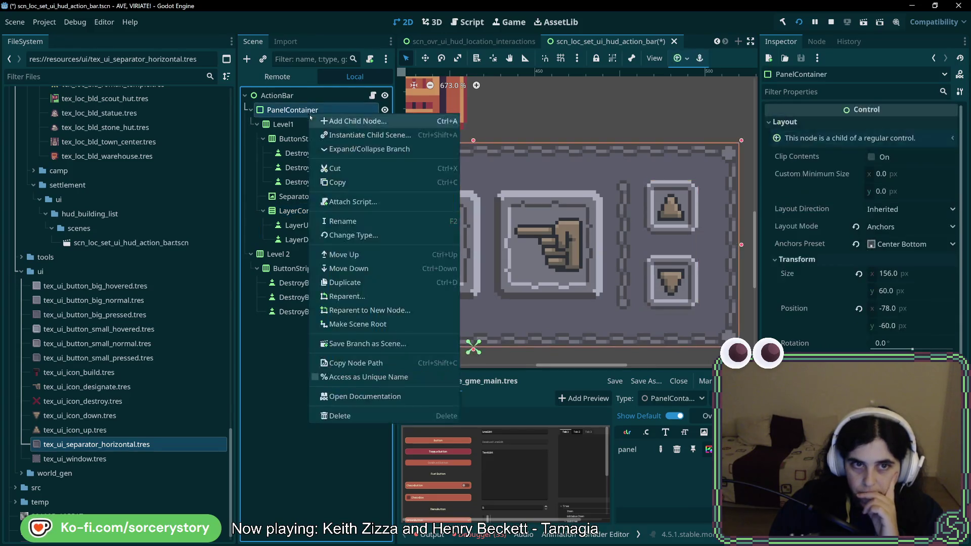
Create a PanelContainer from Recent and drag it to sit after Separator in Level1
{"action": "left_click", "coordinate": [329, 123]}
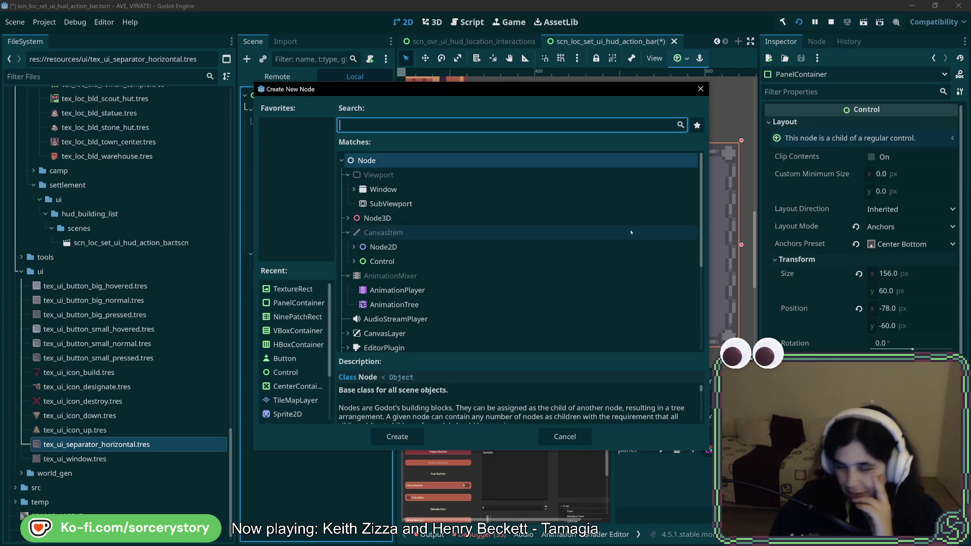
{"action": "left_click", "coordinate": [298, 302]}
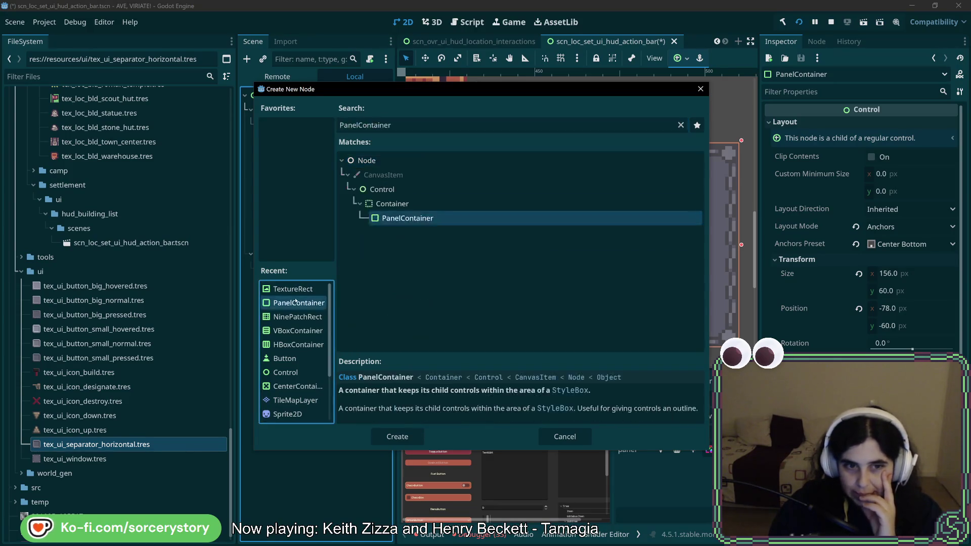
{"action": "double_click", "coordinate": [298, 302]}
{"action": "mouse_move", "coordinate": [299, 254]}
{"action": "left_mouse_down"}
{"action": "mouse_move", "coordinate": [297, 218]}
{"action": "mouse_move", "coordinate": [303, 206]}
{"action": "mouse_move", "coordinate": [304, 238]}
{"action": "mouse_move", "coordinate": [310, 212]}
{"action": "left_mouse_up"}
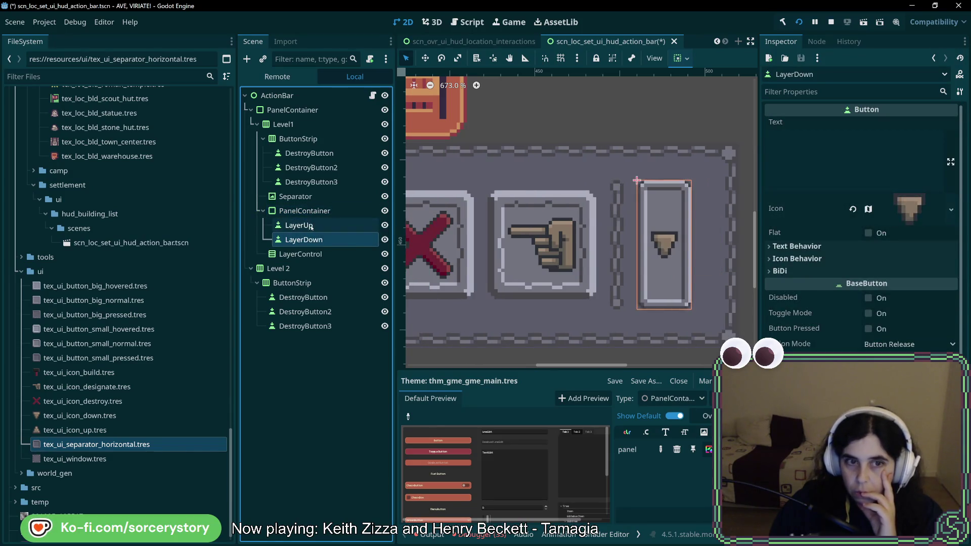
Review LayerUp's Layout settings in the Inspector, then open the new PanelContainer's context menu
{"action": "left_click", "coordinate": [299, 226]}
{"action": "scroll", "coordinate": [900, 314], "scroll_direction": "down", "scroll_amount": 5}
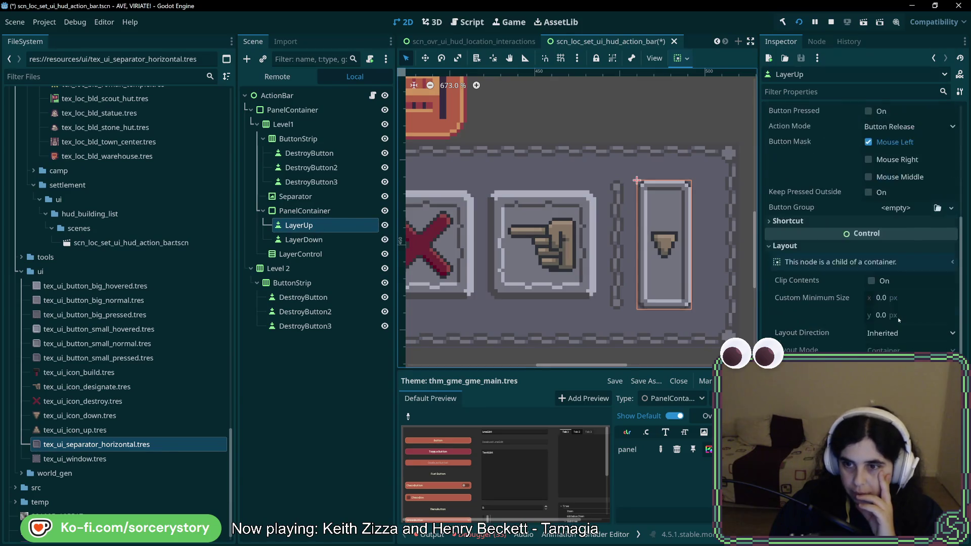
{"action": "left_click", "coordinate": [898, 322]}
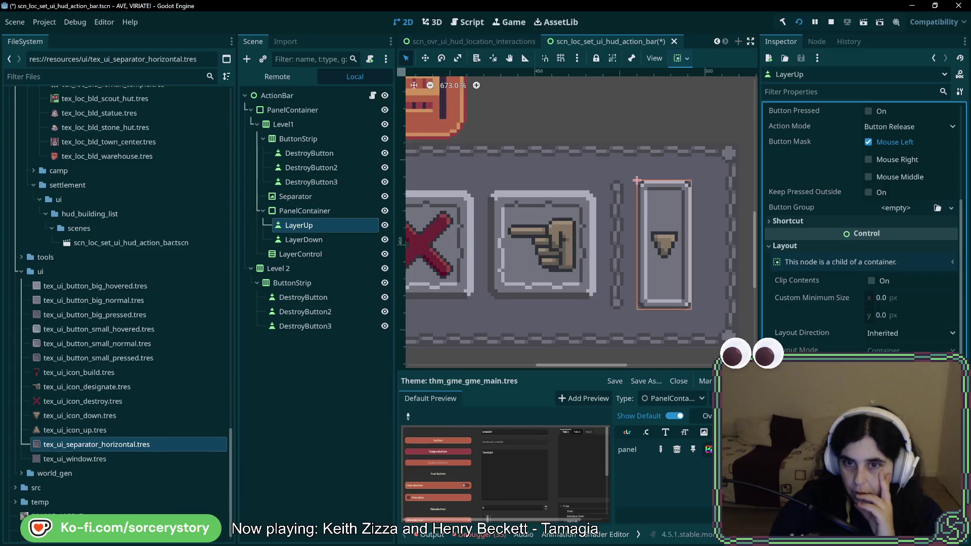
{"action": "left_click", "coordinate": [311, 240]}
{"action": "key", "text": "Up"}
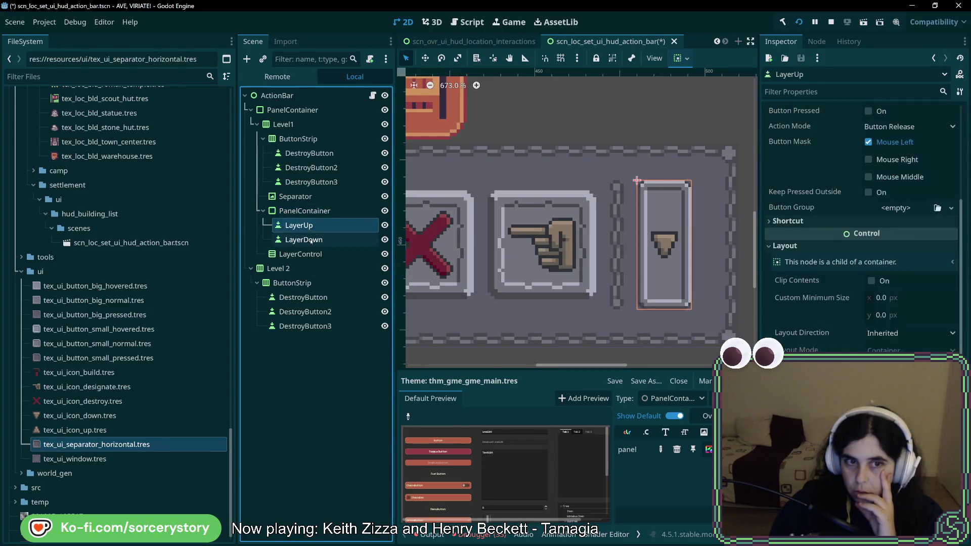
{"action": "scroll", "coordinate": [830, 295], "scroll_direction": "up", "scroll_amount": 5}
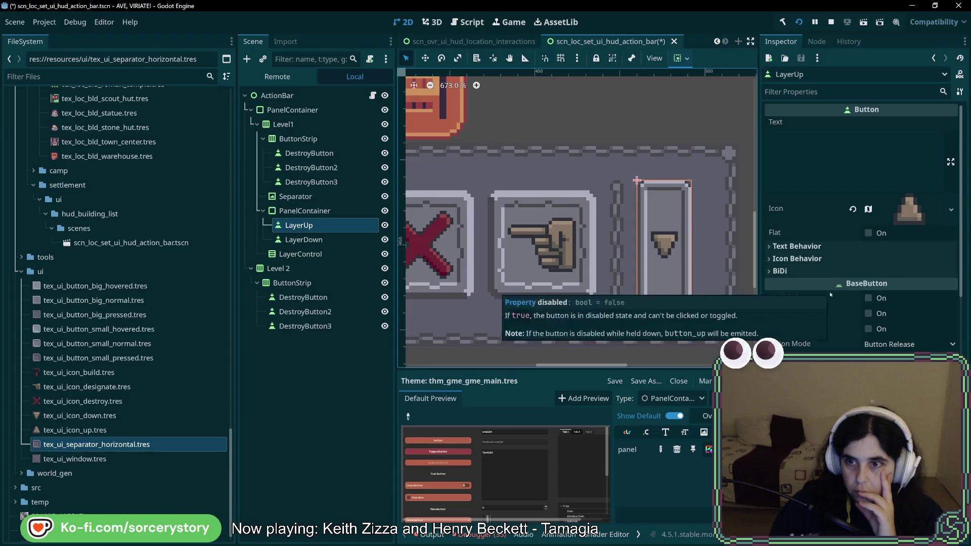
{"action": "scroll", "coordinate": [830, 295], "scroll_direction": "down", "scroll_amount": 5}
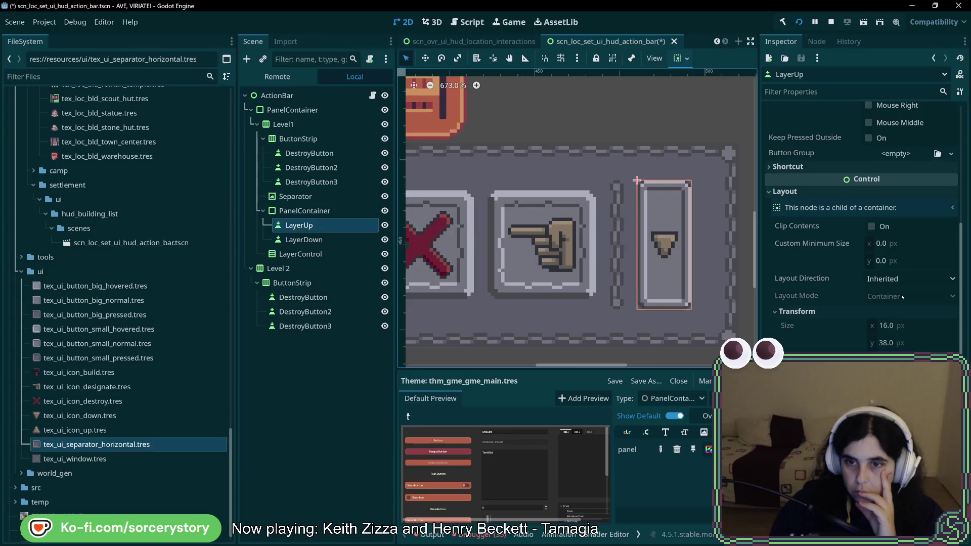
{"action": "left_click", "coordinate": [309, 211]}
{"action": "right_click", "coordinate": [309, 209]}
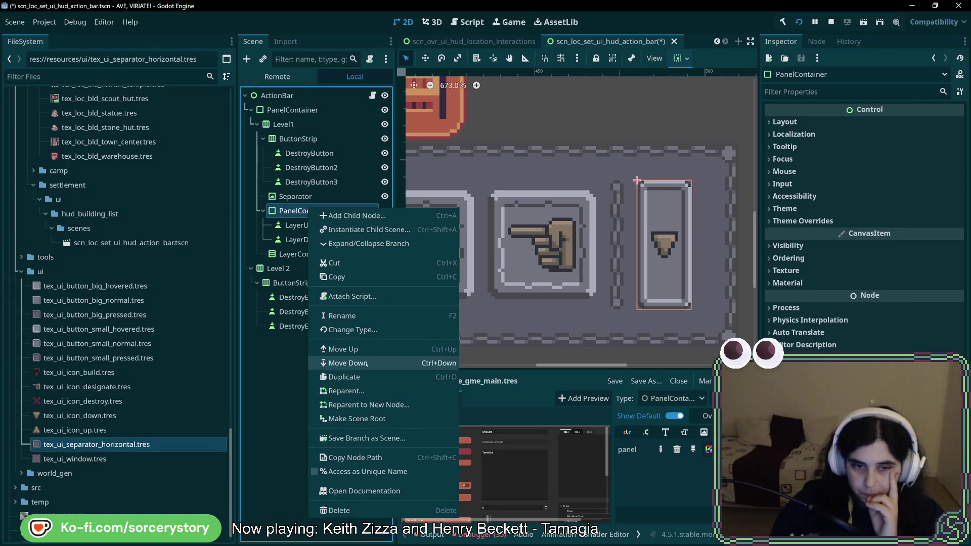
{"action": "left_click", "coordinate": [349, 329]}
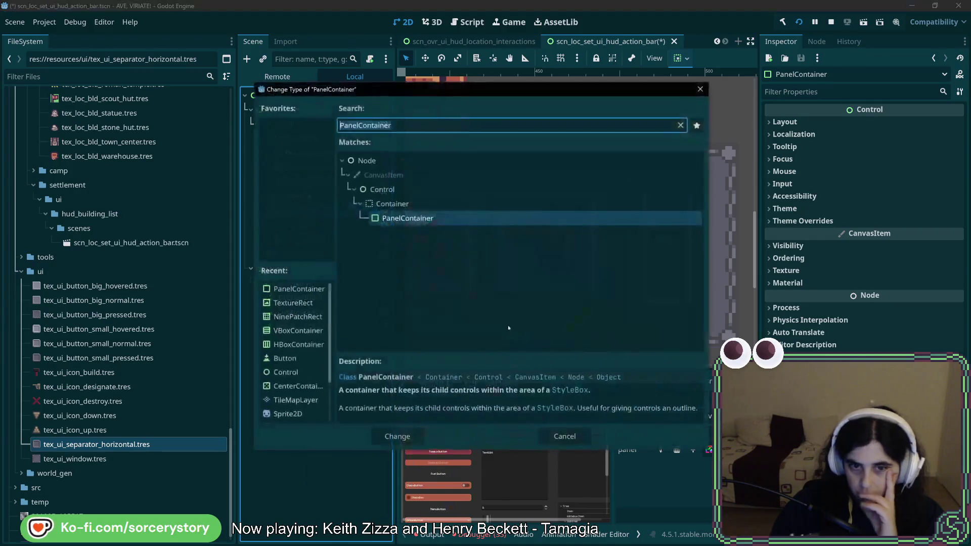
{"action": "left_click", "coordinate": [681, 125]}
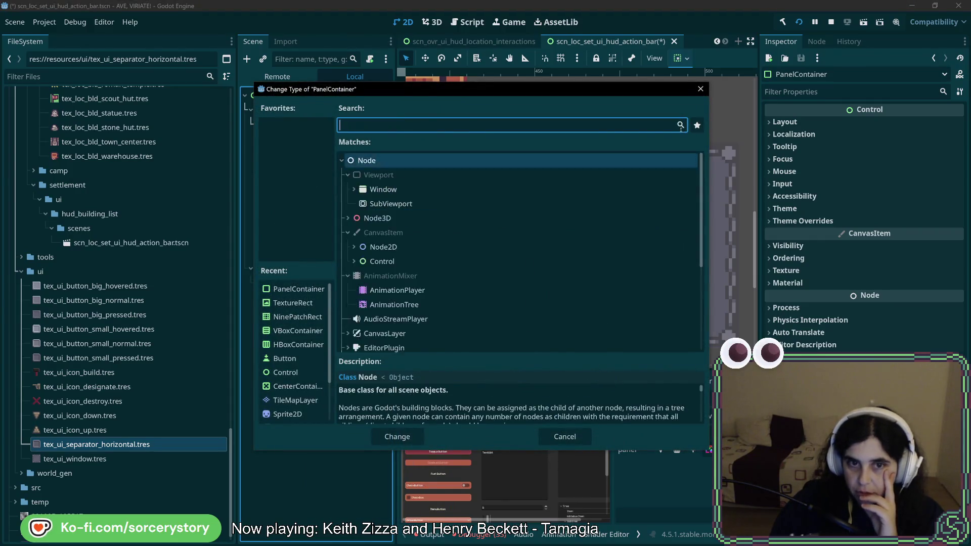
{"action": "left_click", "coordinate": [360, 276]}
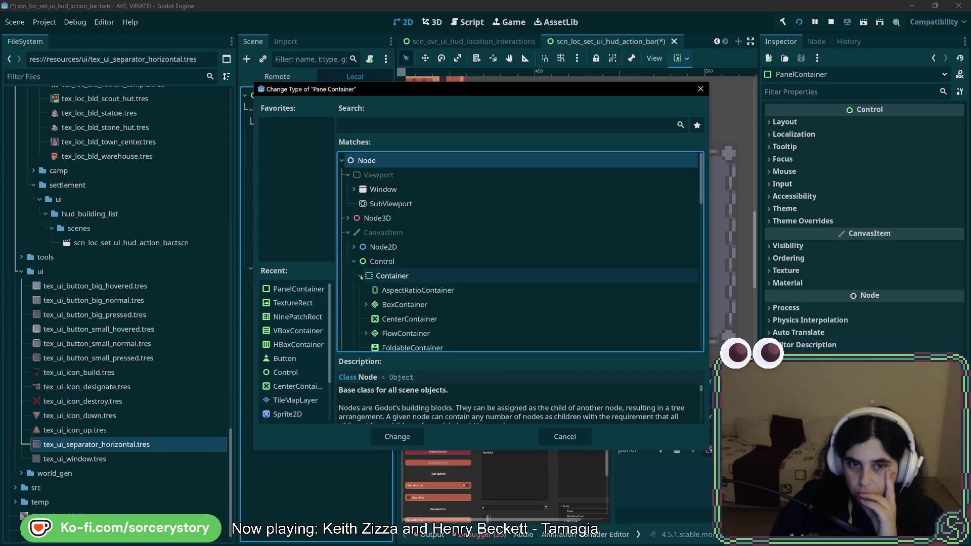
{"action": "scroll", "coordinate": [425, 283], "scroll_direction": "down", "scroll_amount": 3}
{"action": "scroll", "coordinate": [425, 284], "scroll_direction": "down", "scroll_amount": 1}
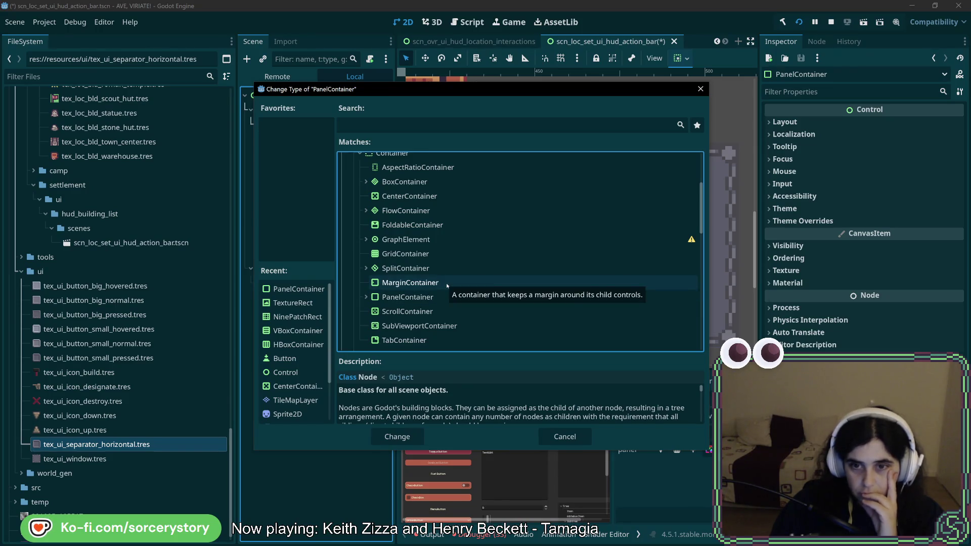
{"action": "left_click", "coordinate": [367, 297]}
{"action": "left_click", "coordinate": [366, 297]}
{"action": "scroll", "coordinate": [470, 307], "scroll_direction": "down", "scroll_amount": 3}
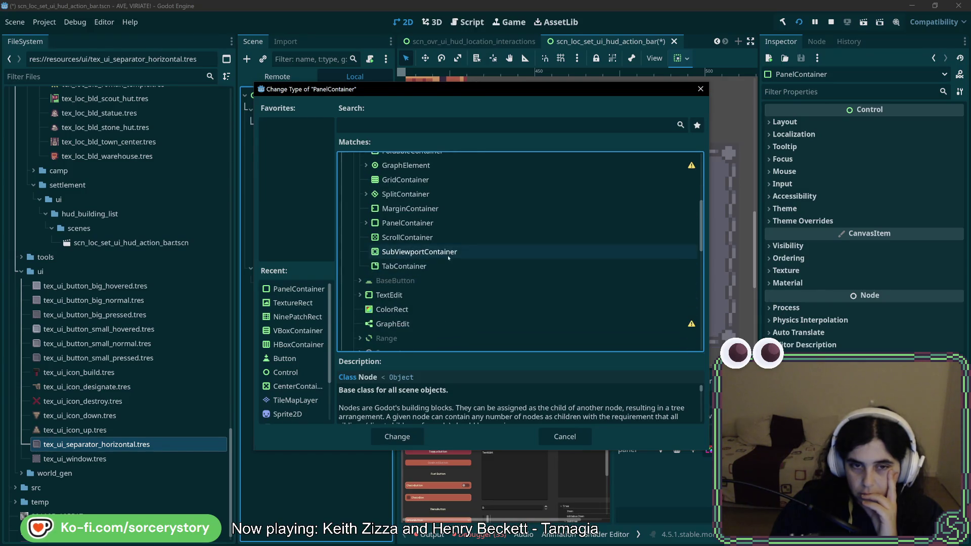
{"action": "left_click", "coordinate": [700, 89]}
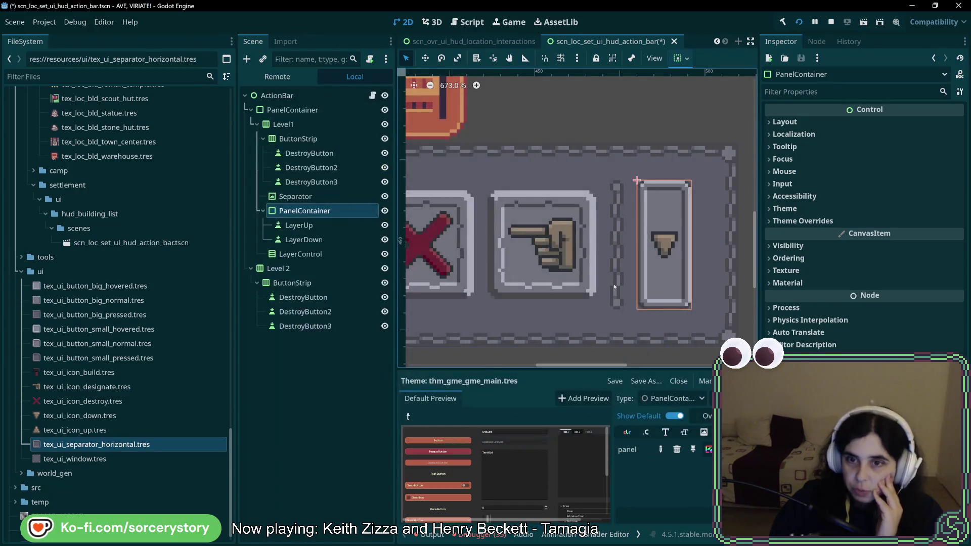
Drag LayerDown's corner handle to shrink it to a small centred arrow inside the PanelContainer
{"action": "left_click", "coordinate": [338, 225]}
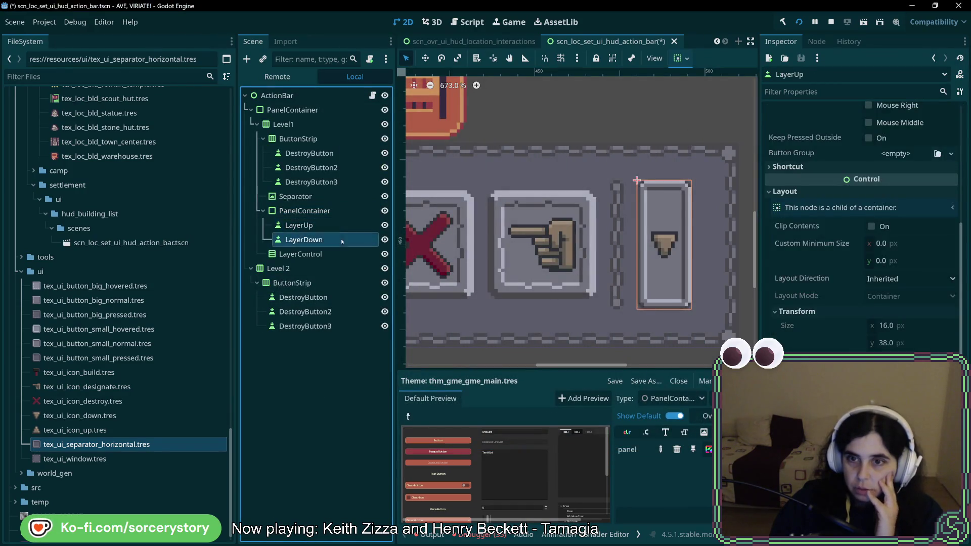
{"action": "scroll", "coordinate": [863, 228], "scroll_direction": "down", "scroll_amount": 3}
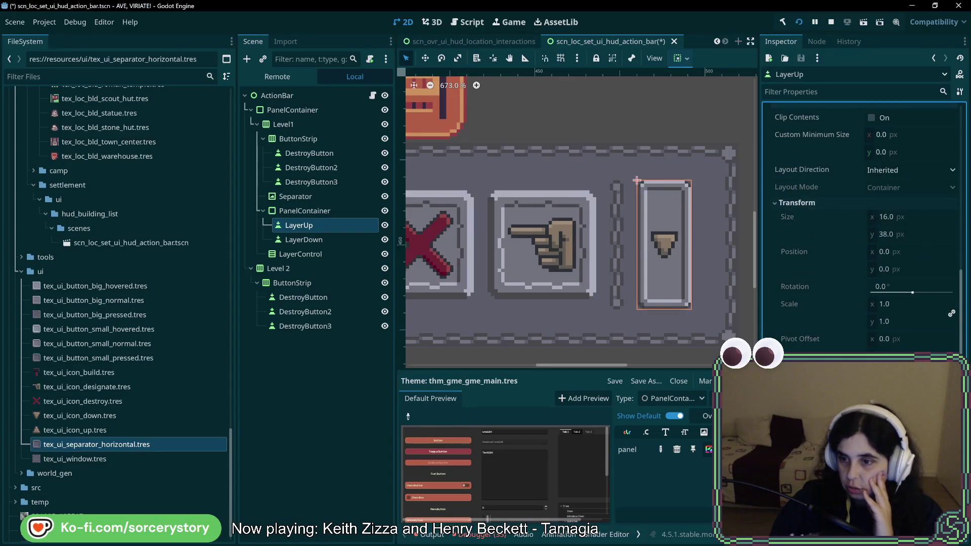
{"action": "left_click", "coordinate": [664, 243]}
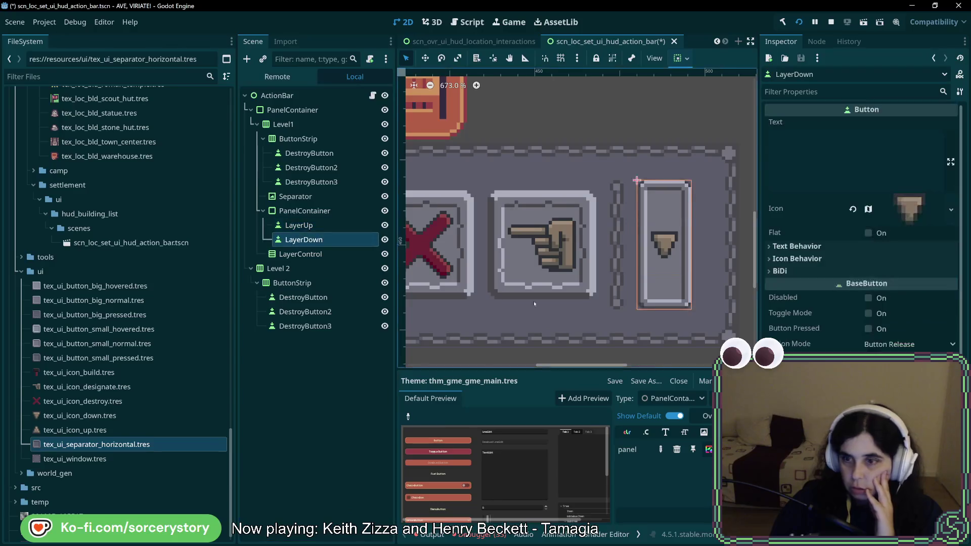
{"action": "scroll", "coordinate": [862, 228], "scroll_direction": "down", "scroll_amount": 6}
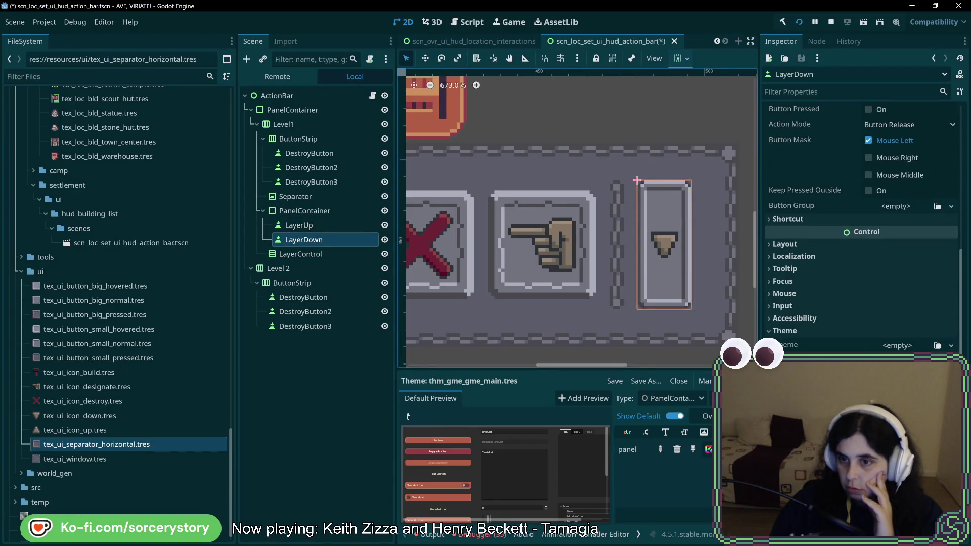
{"action": "left_click", "coordinate": [852, 244]}
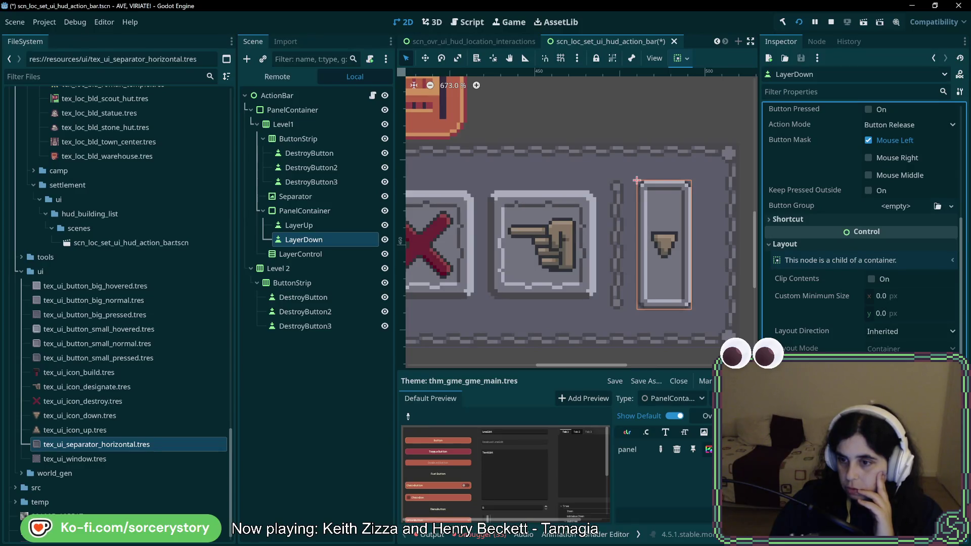
{"action": "left_click_drag", "start_coordinate": [637, 180], "coordinate": [637, 217]}
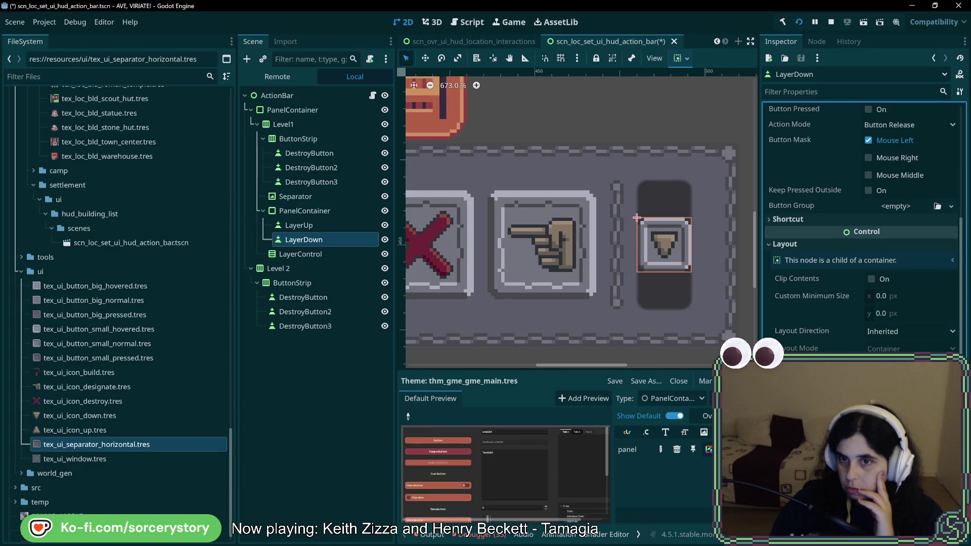
{"action": "left_click", "coordinate": [637, 199]}
{"action": "left_click", "coordinate": [636, 180]}
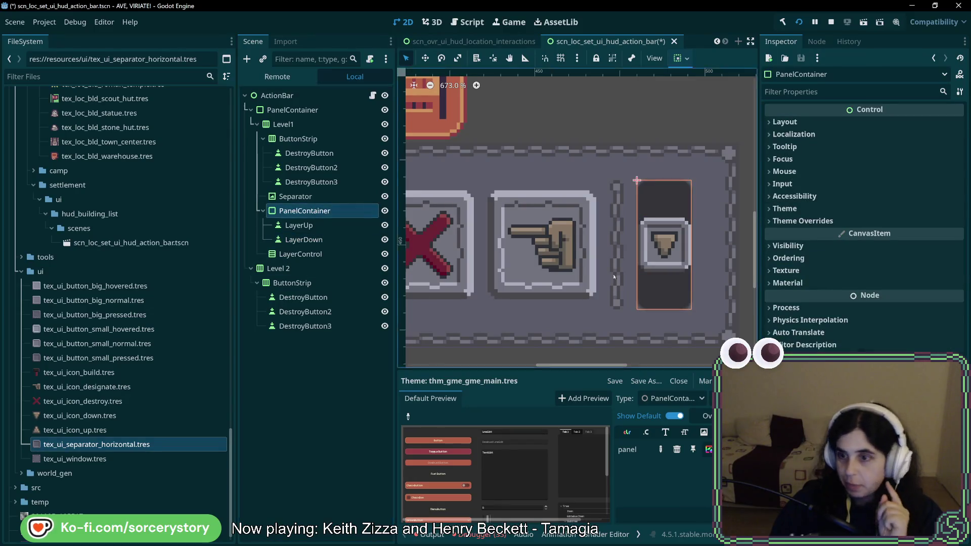
Expand PanelContainer's Theme Overrides > Styles and try toggling the Panel style override
{"action": "left_click", "coordinate": [854, 220]}
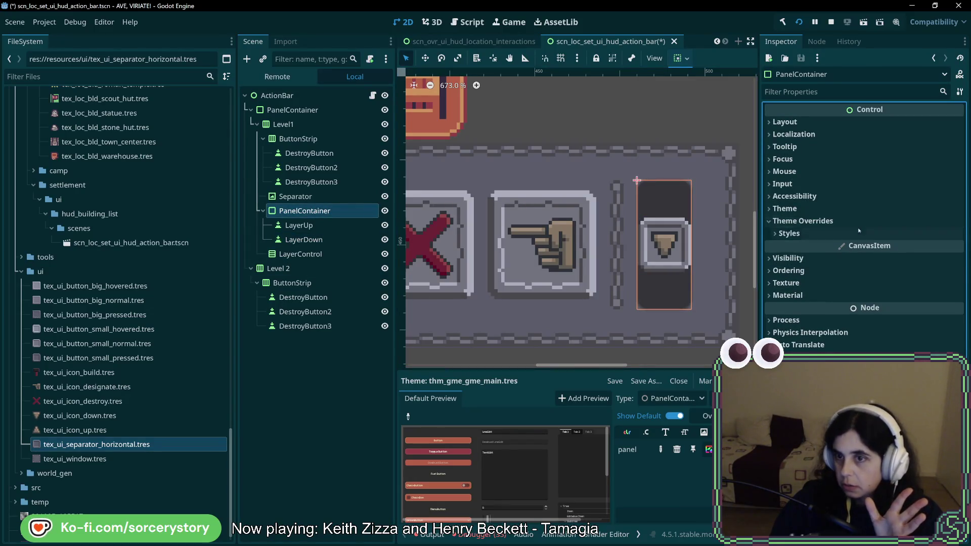
{"action": "left_click", "coordinate": [860, 233]}
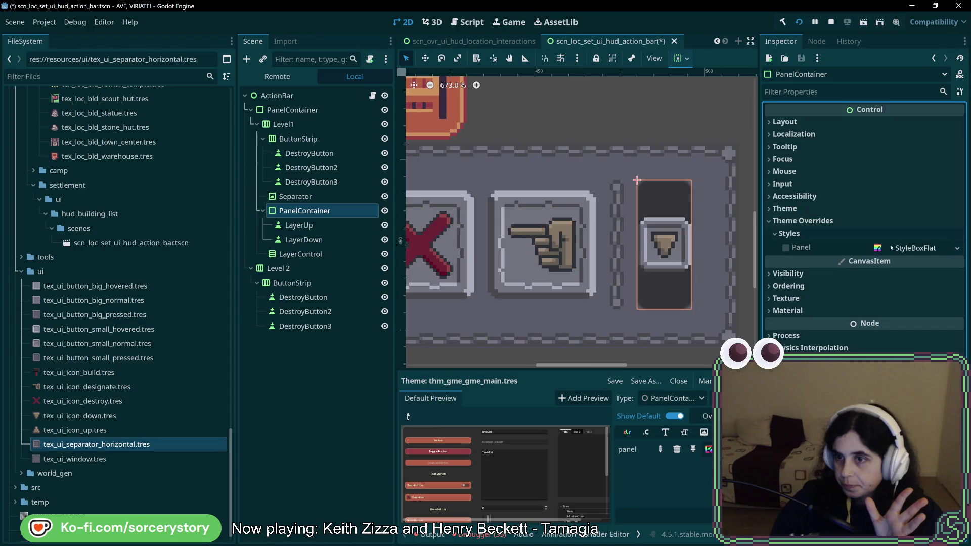
{"action": "left_click", "coordinate": [787, 248]}
{"action": "left_click", "coordinate": [921, 248]}
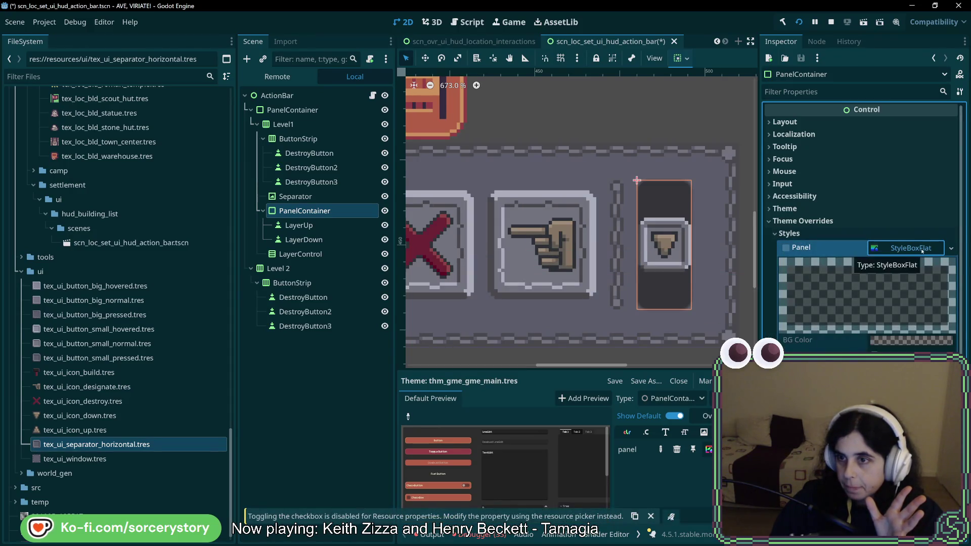
{"action": "left_click", "coordinate": [951, 249]}
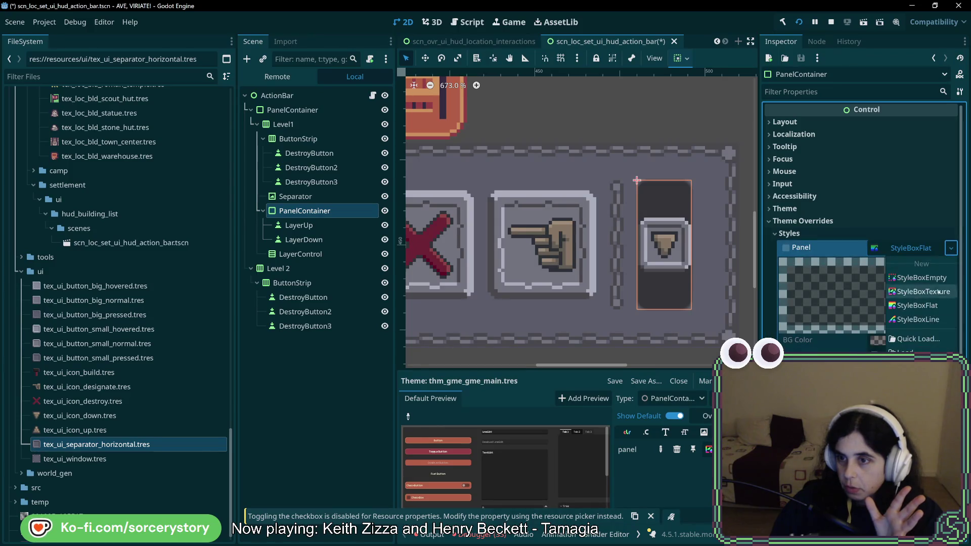
{"action": "key", "text": "Escape"}
{"action": "left_click", "coordinate": [950, 249]}
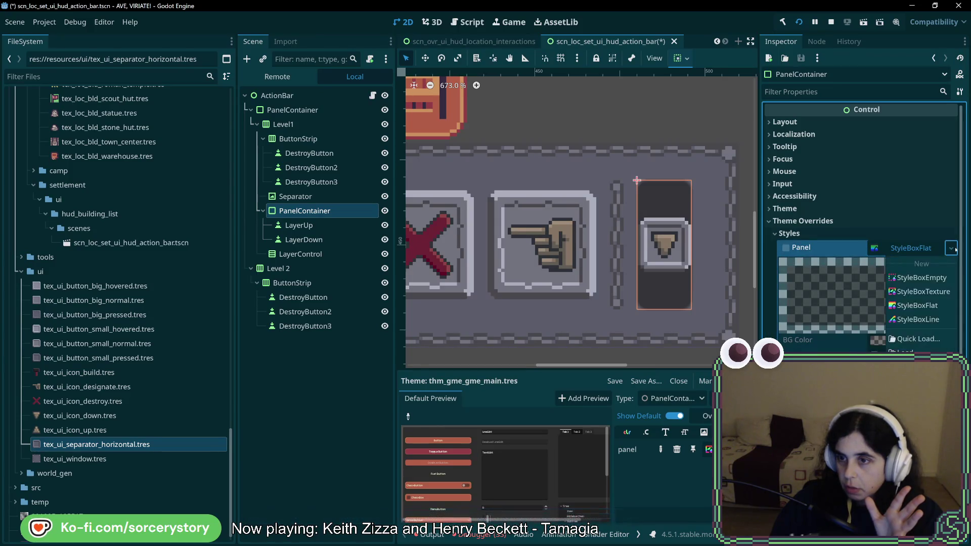
{"action": "left_click", "coordinate": [926, 248]}
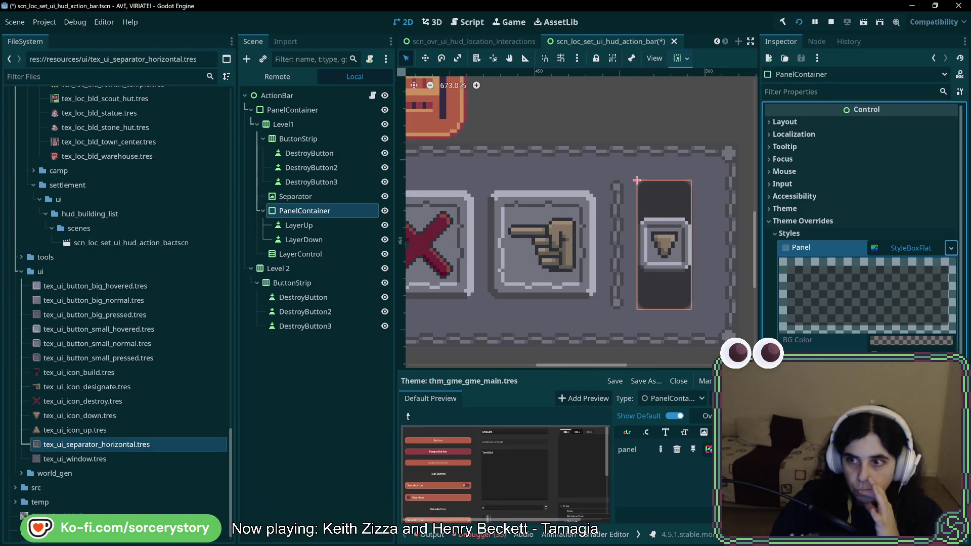
{"action": "left_click", "coordinate": [926, 249]}
{"action": "left_click", "coordinate": [927, 248]}
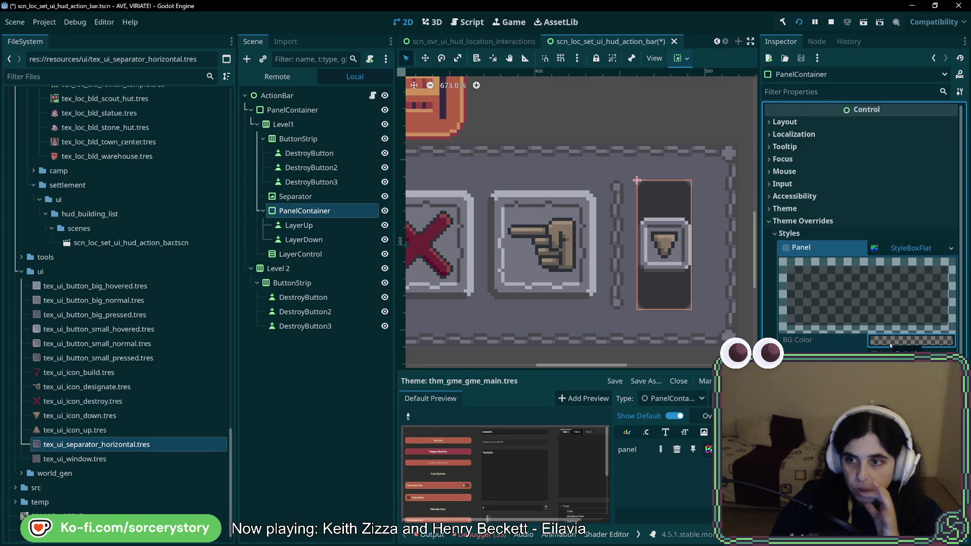
{"action": "left_click", "coordinate": [911, 248]}
{"action": "left_click", "coordinate": [911, 248]}
{"action": "left_click", "coordinate": [786, 248]}
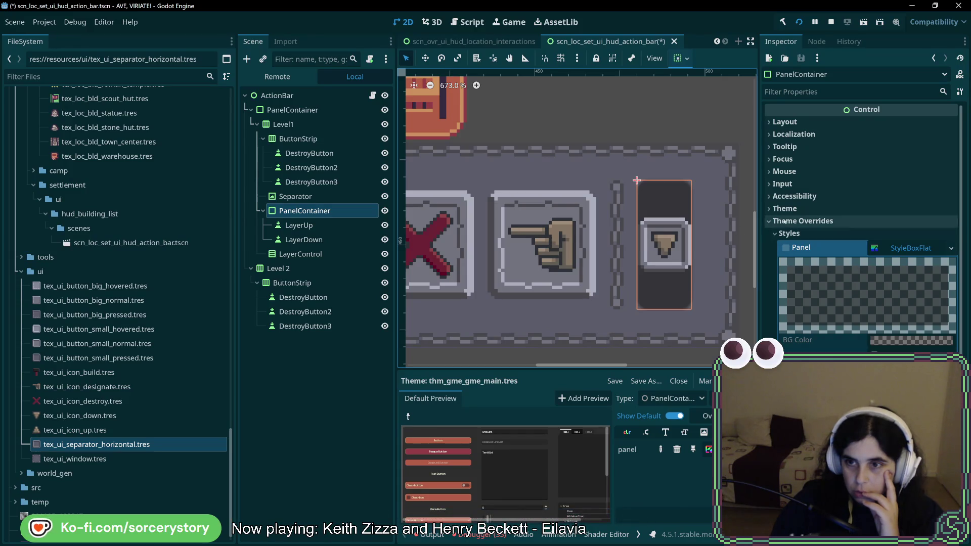
{"action": "left_click", "coordinate": [782, 236]}
{"action": "left_click", "coordinate": [781, 236]}
{"action": "left_click", "coordinate": [786, 247]}
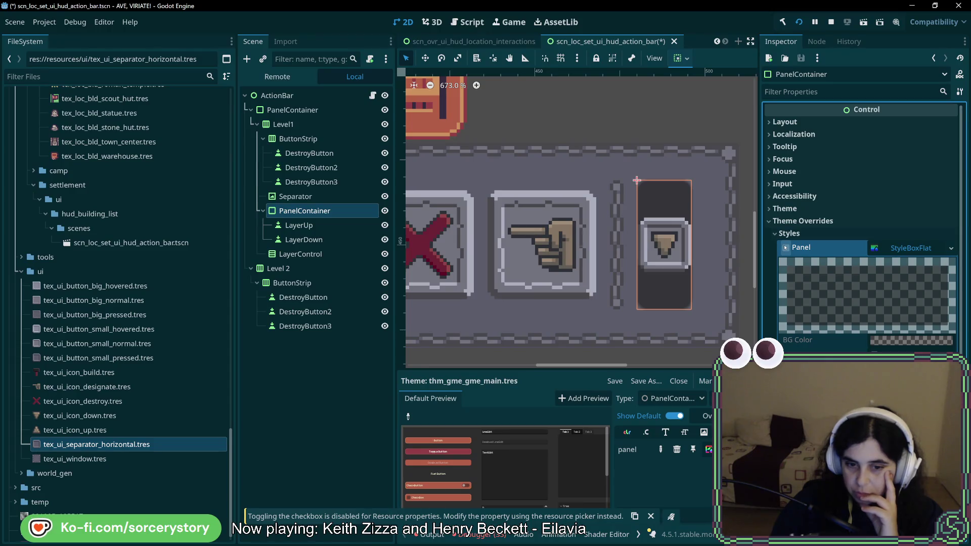
Set the Panel style override to a new StyleBoxFlat
{"action": "left_click", "coordinate": [303, 197]}
{"action": "left_click", "coordinate": [319, 212]}
{"action": "left_click", "coordinate": [944, 247]}
{"action": "left_click", "coordinate": [943, 248]}
{"action": "left_click", "coordinate": [951, 248]}
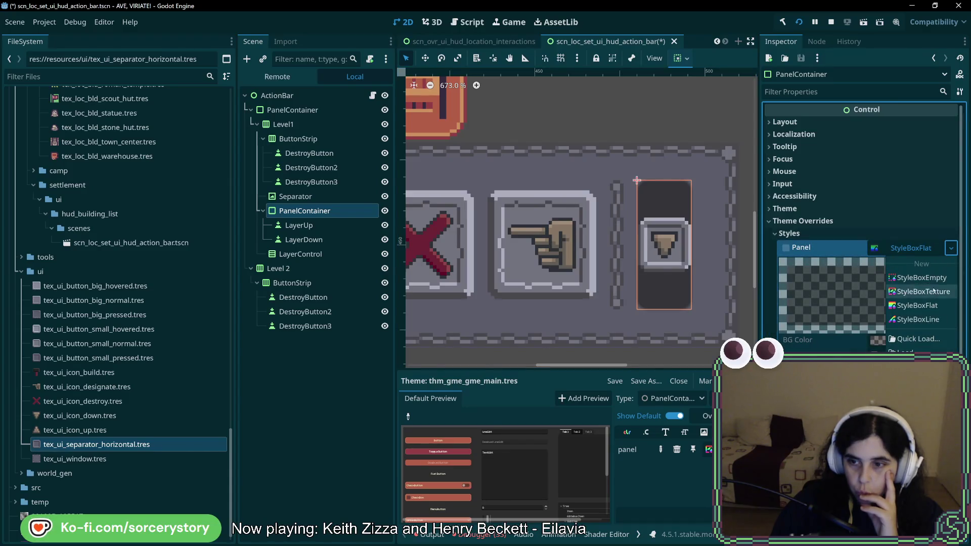
{"action": "left_click", "coordinate": [917, 319]}
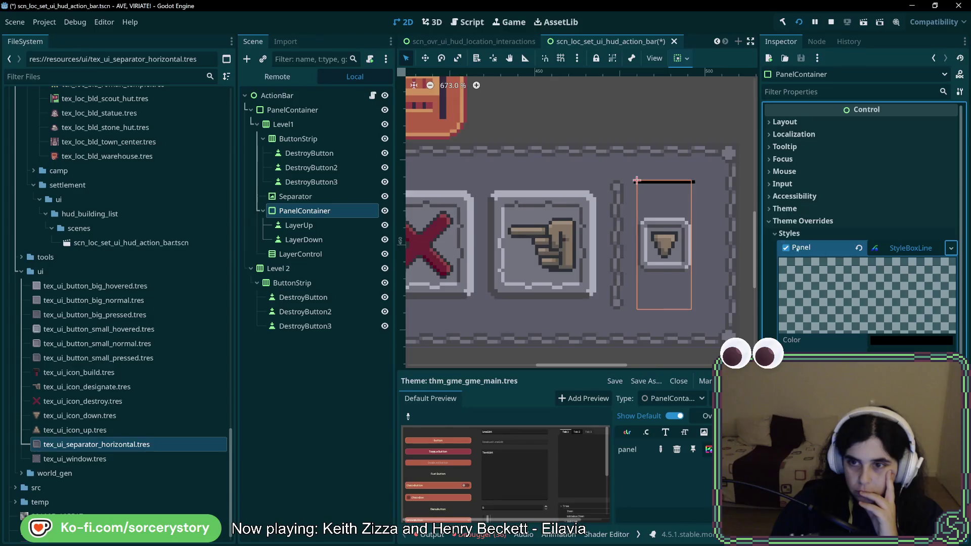
{"action": "left_click", "coordinate": [951, 247]}
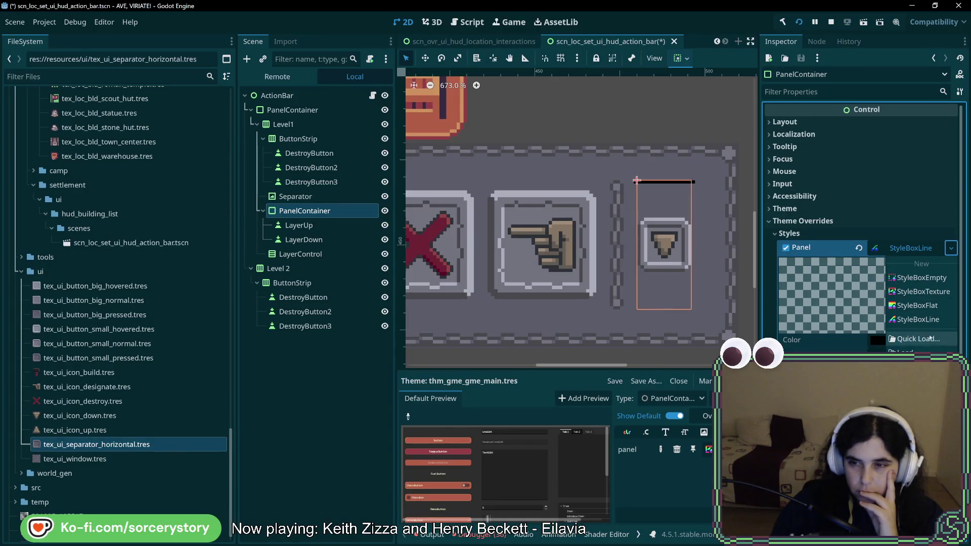
{"action": "left_click", "coordinate": [917, 305]}
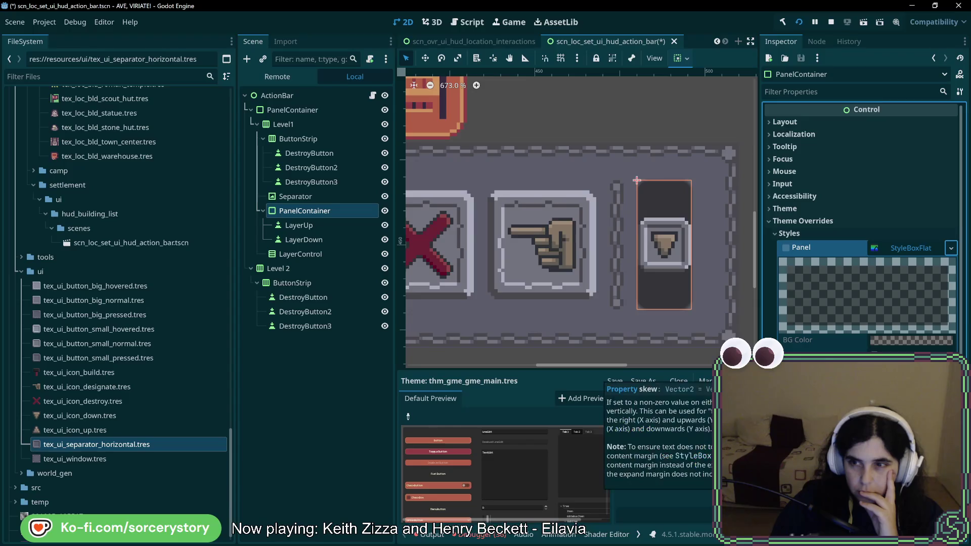
{"action": "left_click", "coordinate": [951, 248]}
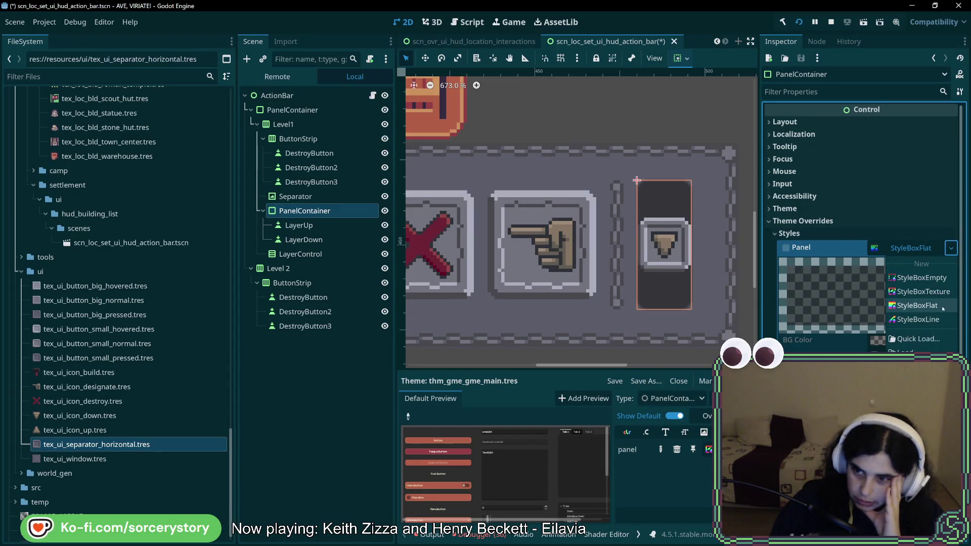
{"action": "left_click", "coordinate": [917, 306]}
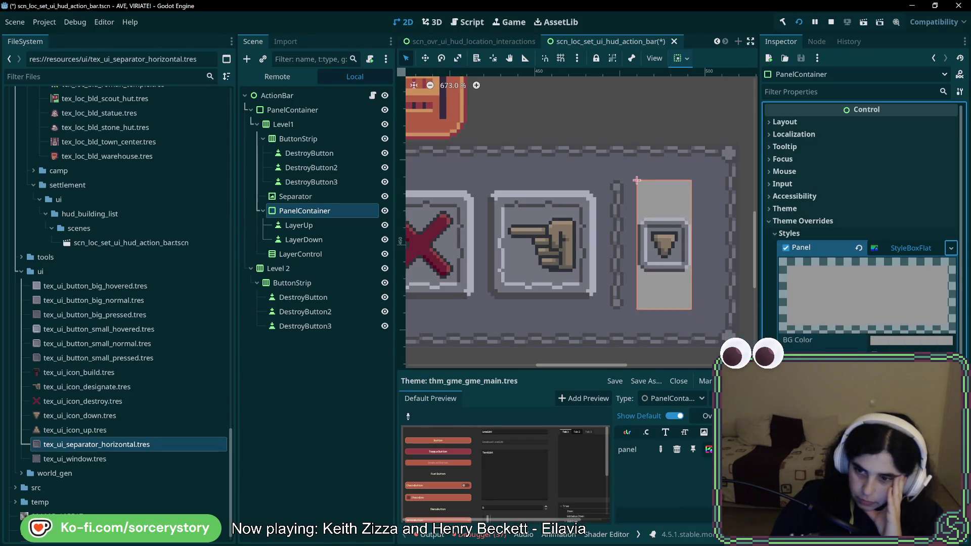
Drag the StyleBoxFlat BG Color alpha to 0 for a fully transparent background
{"action": "left_click", "coordinate": [887, 341]}
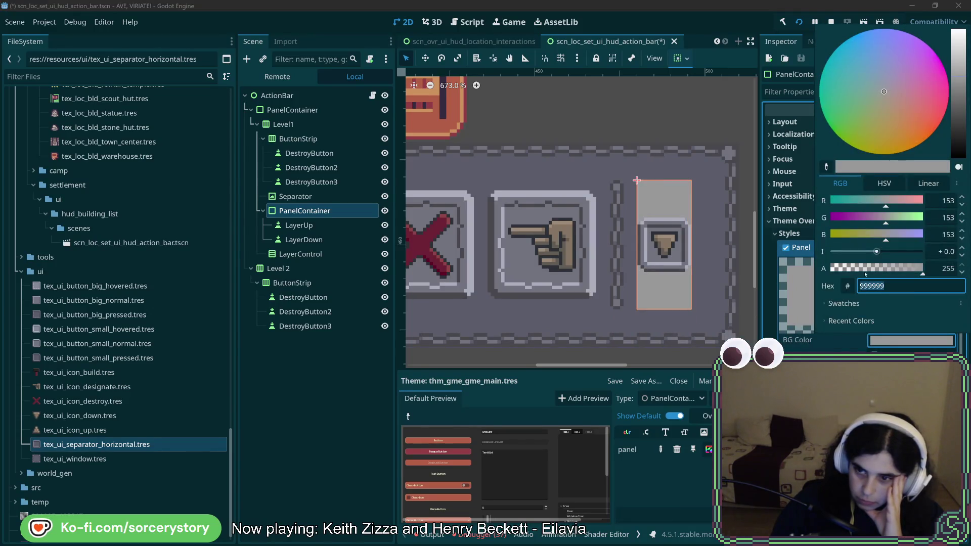
{"action": "left_click_drag", "start_coordinate": [866, 274], "coordinate": [767, 265]}
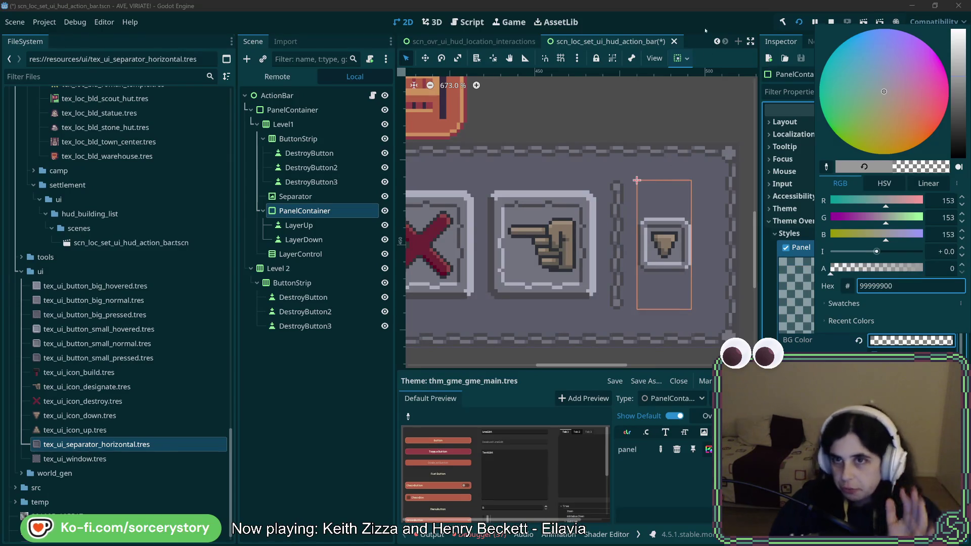
{"action": "left_click", "coordinate": [802, 152]}
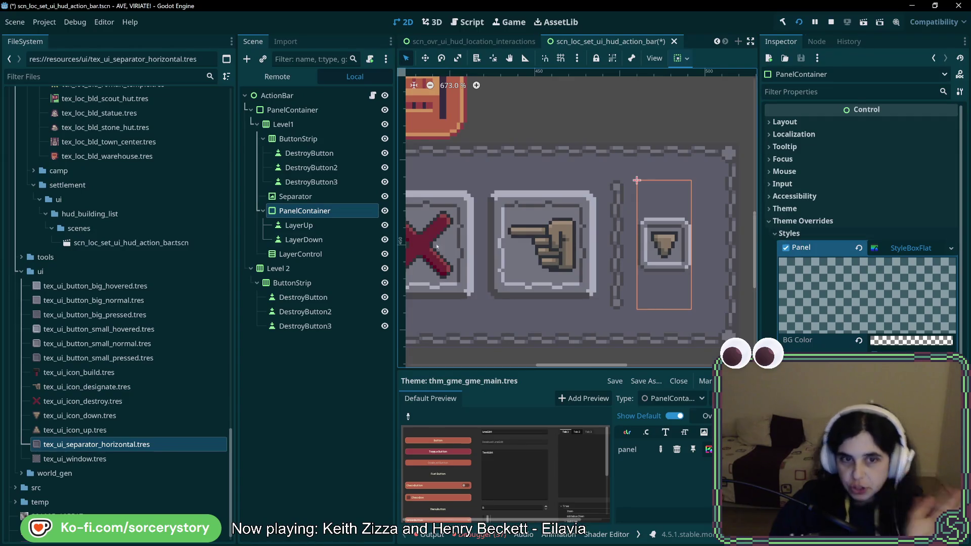
{"action": "left_click", "coordinate": [314, 236]}
{"action": "left_click", "coordinate": [304, 226]}
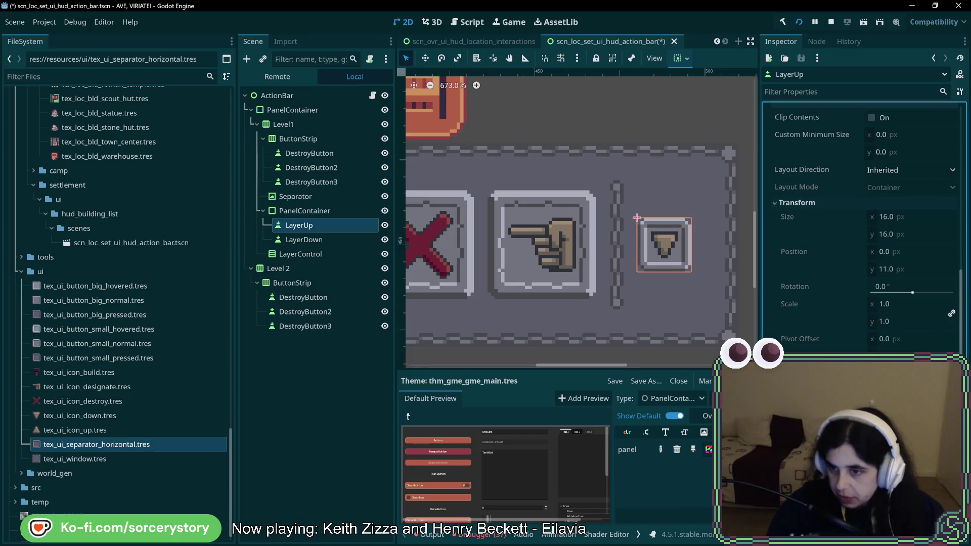
Check LayerDown and PanelContainer, then bring up tex_ui_separator_horizontal.tres file options
{"action": "left_click", "coordinate": [304, 239]}
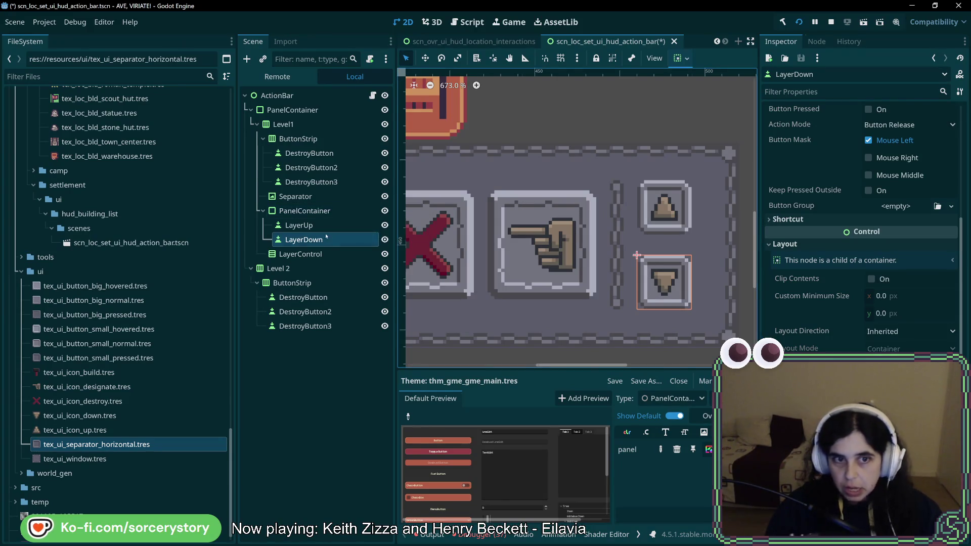
{"action": "left_click", "coordinate": [314, 213]}
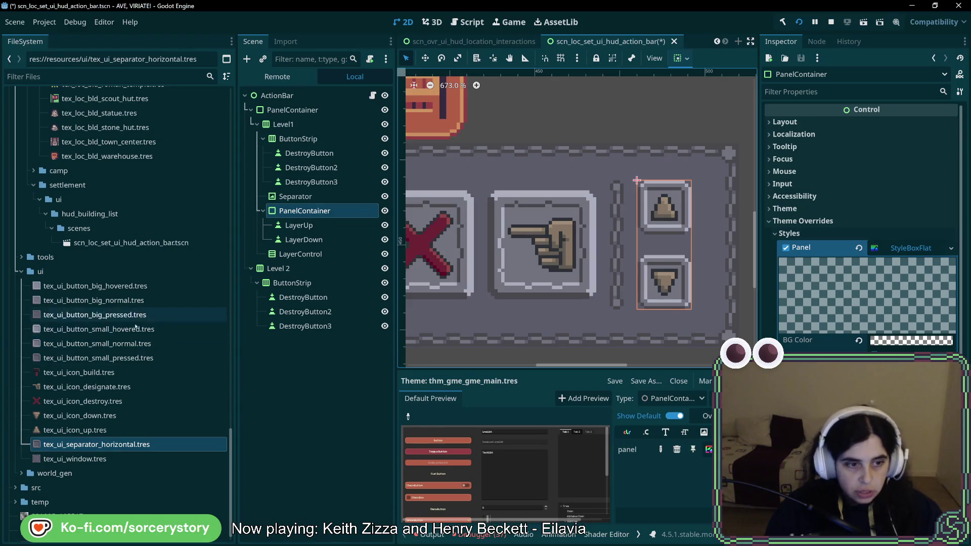
{"action": "right_click", "coordinate": [86, 447]}
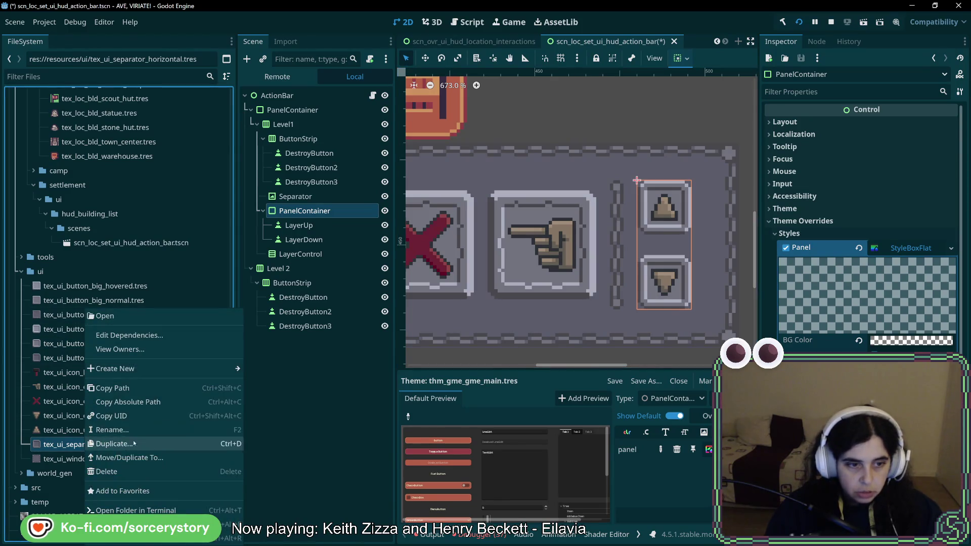
Duplicate tex_ui_separator_horizontal.tres, rename the copy tex_ui_indicator_layers.tres, and open it
{"action": "left_click", "coordinate": [93, 444]}
{"action": "left_click", "coordinate": [428, 265]}
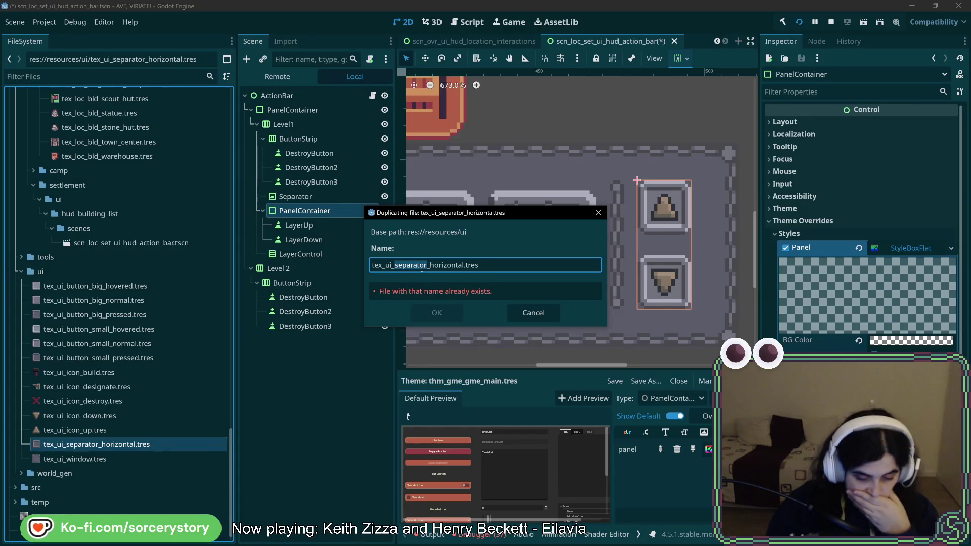
{"action": "type", "text": "indi"}
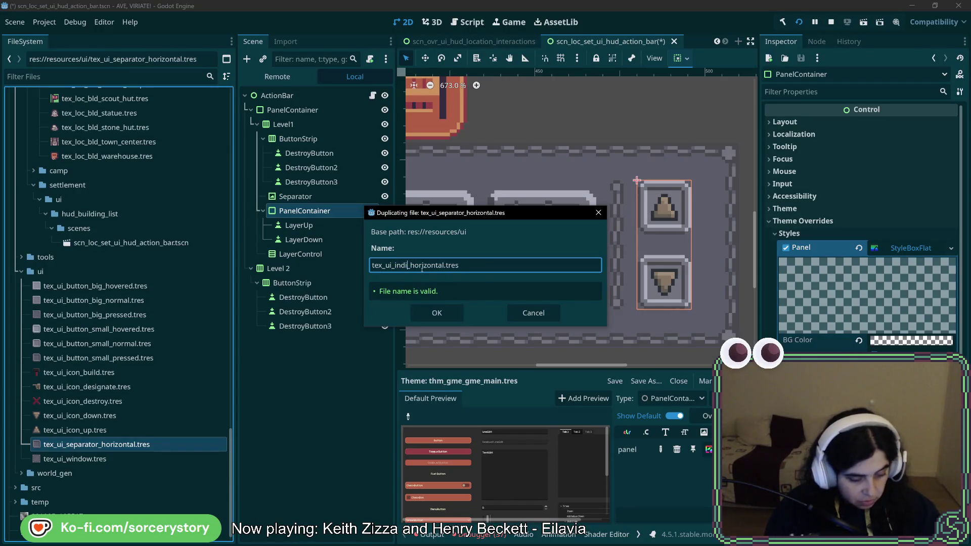
{"action": "type", "text": "r"}
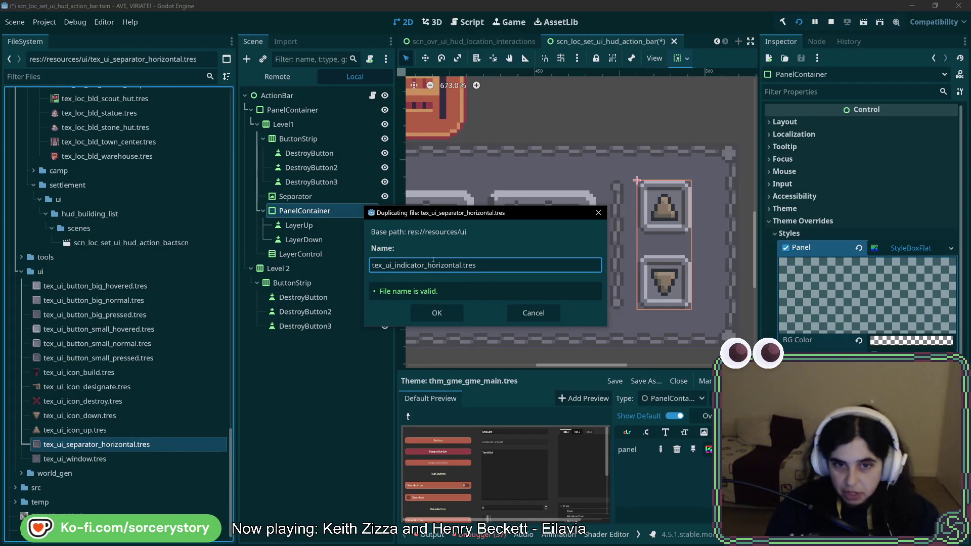
{"action": "left_click_drag", "start_coordinate": [427, 265], "coordinate": [462, 268]}
{"action": "key", "text": "BackSpace"}
{"action": "type", "text": "layers"}
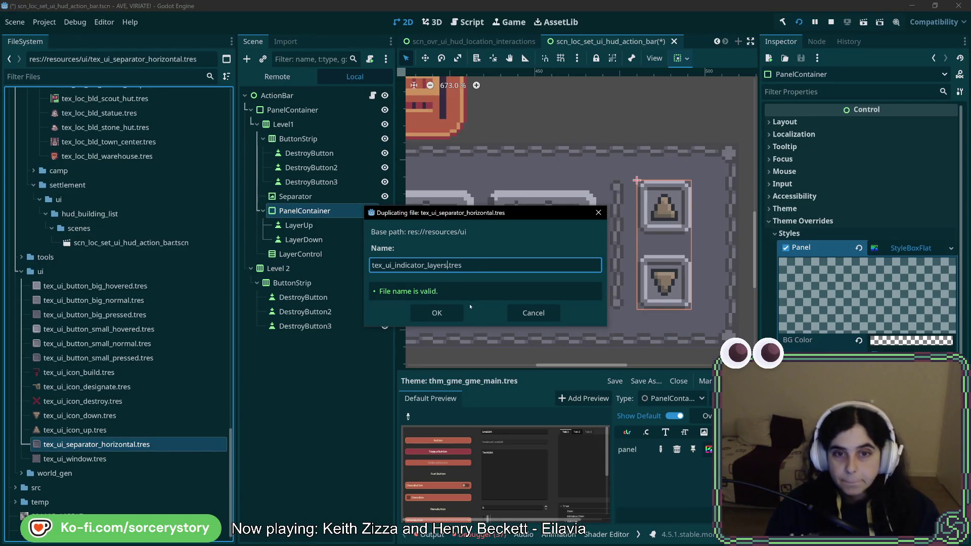
{"action": "left_click", "coordinate": [437, 312]}
{"action": "double_click", "coordinate": [138, 446]}
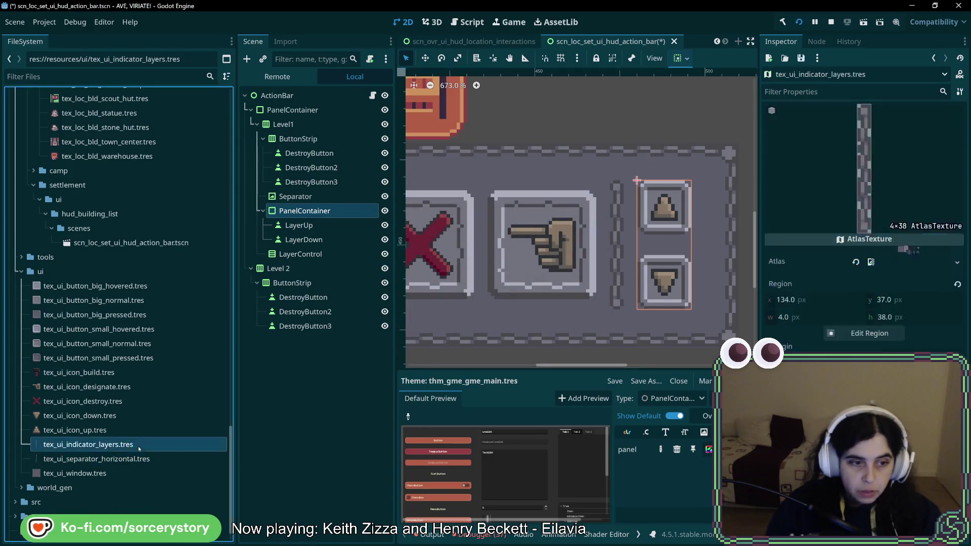
Set the atlas region to the 16×16 gear icon at 112,32
{"action": "left_click", "coordinate": [866, 334]}
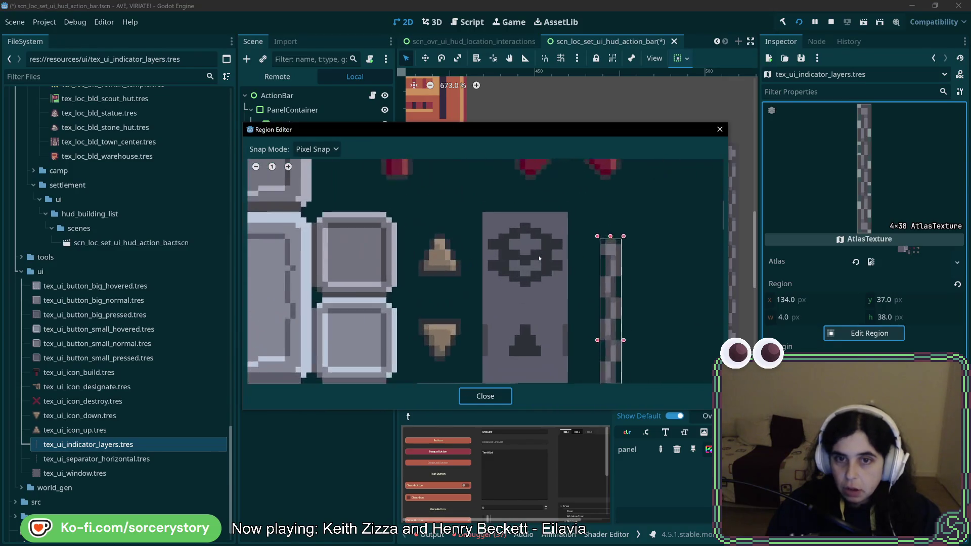
{"action": "left_click_drag", "start_coordinate": [461, 195], "coordinate": [575, 314]}
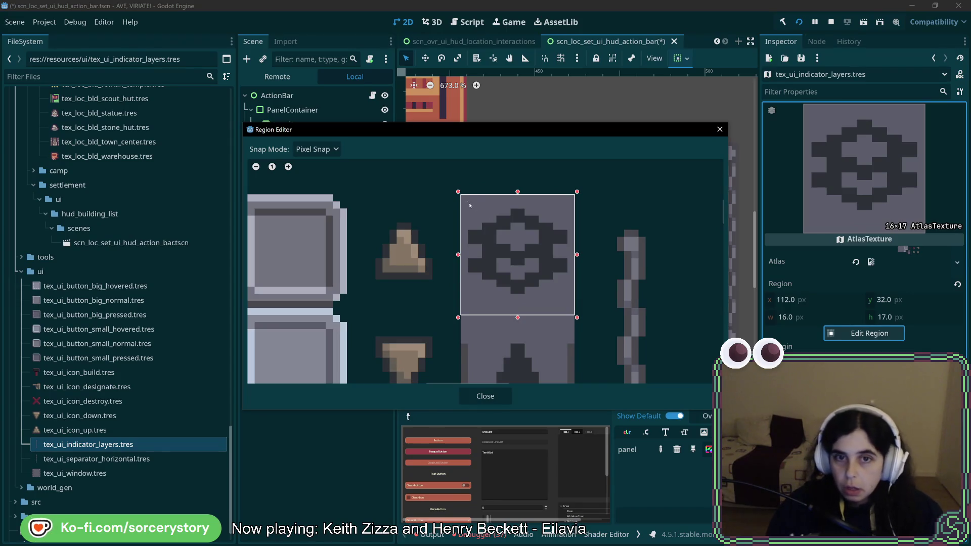
{"action": "left_click_drag", "start_coordinate": [459, 192], "coordinate": [469, 210]}
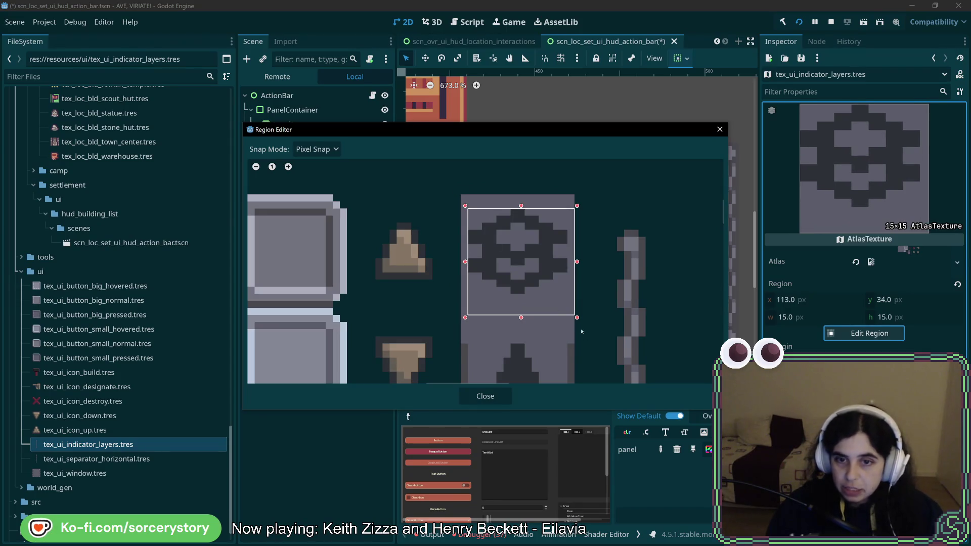
{"action": "left_click_drag", "start_coordinate": [574, 316], "coordinate": [570, 296]}
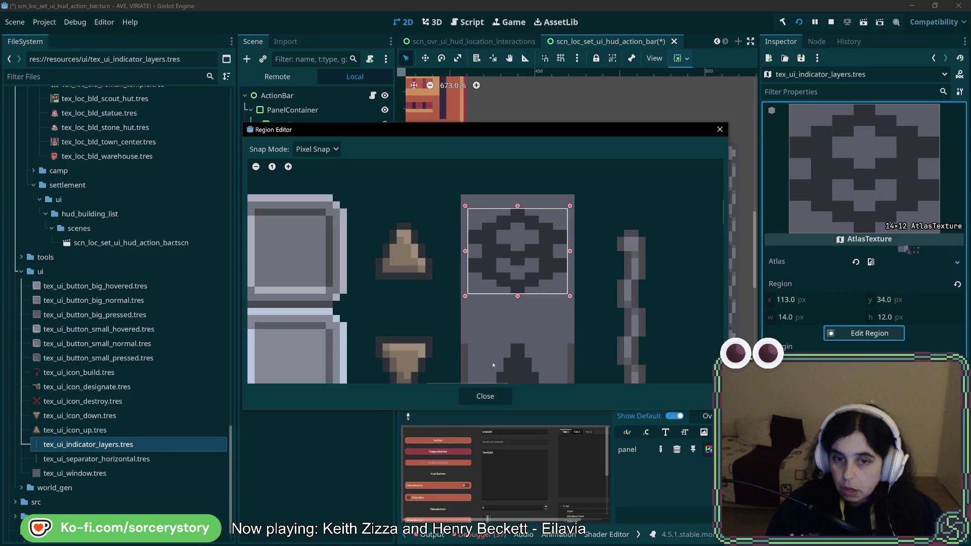
{"action": "scroll", "coordinate": [523, 267], "scroll_direction": "down", "scroll_amount": 3}
{"action": "scroll", "coordinate": [526, 236], "scroll_direction": "up", "scroll_amount": 3}
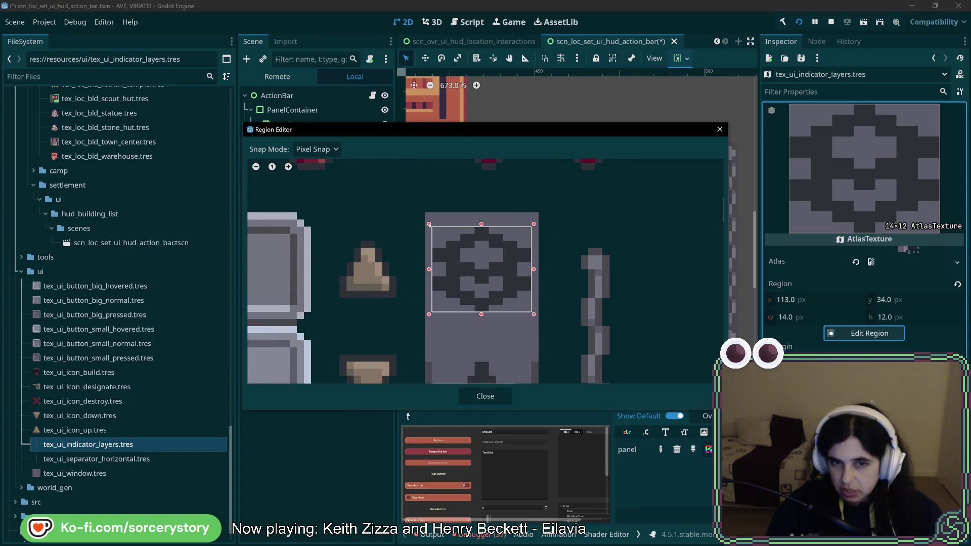
{"action": "left_click_drag", "start_coordinate": [428, 224], "coordinate": [422, 209]}
{"action": "left_click_drag", "start_coordinate": [534, 314], "coordinate": [540, 328]}
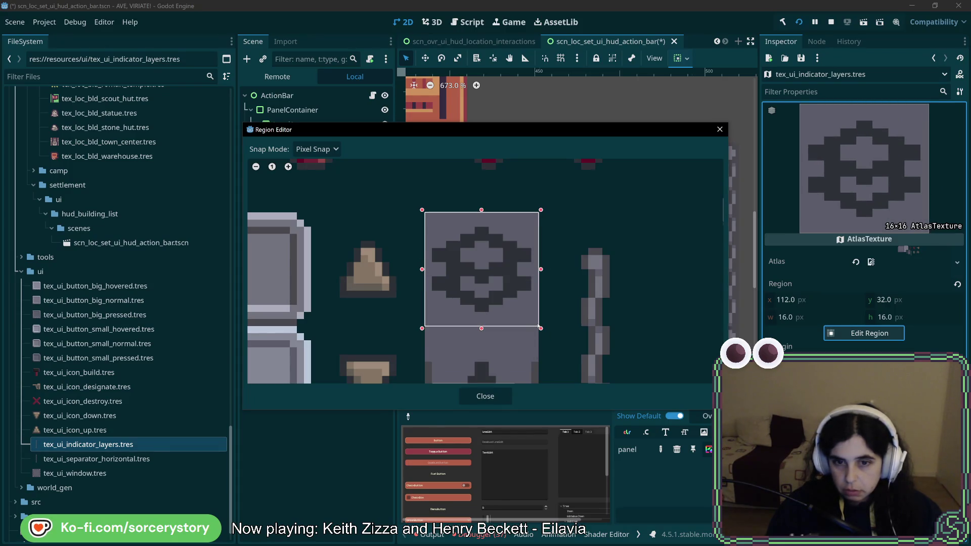
Close the region editor and save the scene with Ctrl+S
{"action": "left_click", "coordinate": [481, 402]}
{"action": "key", "text": "ctrl+s"}
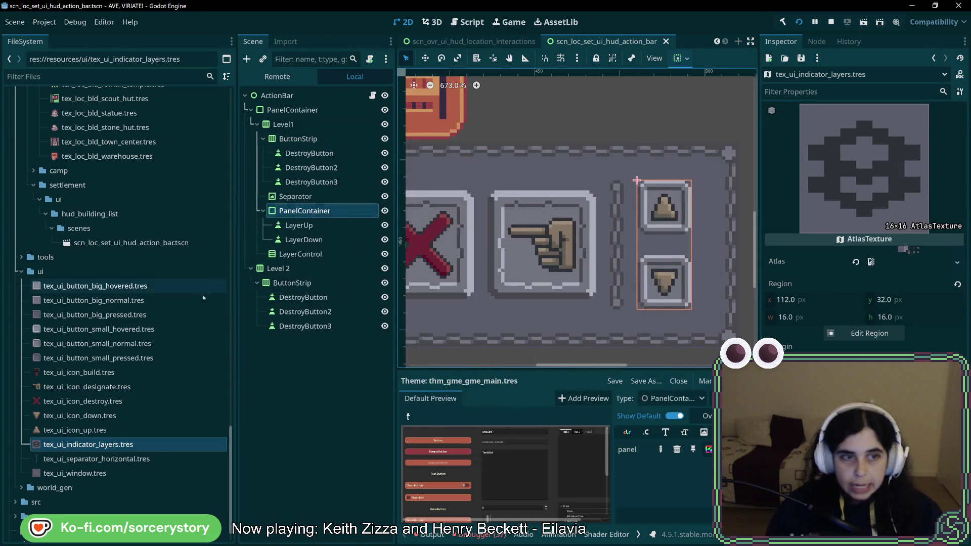
{"action": "right_click", "coordinate": [320, 211]}
Add a TextureRect with tex_ui_indicator_layers.tres as its texture, placed above LayerUp in the layer PanelContainer
{"action": "mouse_move", "coordinate": [360, 225]}
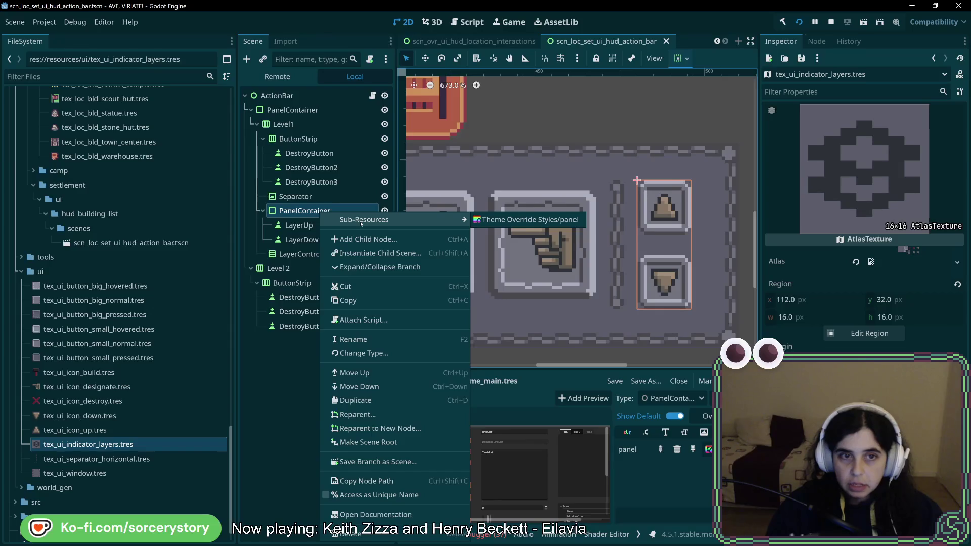
{"action": "left_click", "coordinate": [365, 239]}
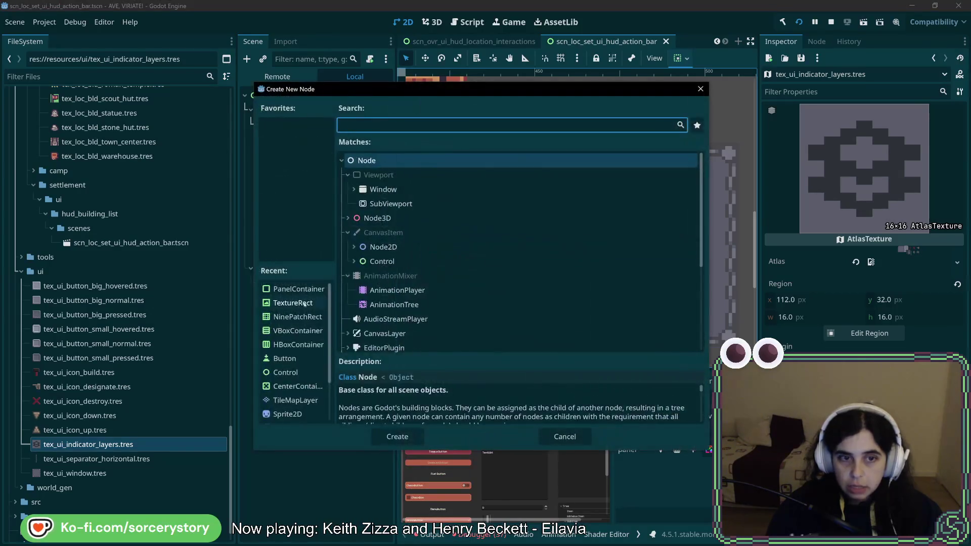
{"action": "double_click", "coordinate": [304, 302]}
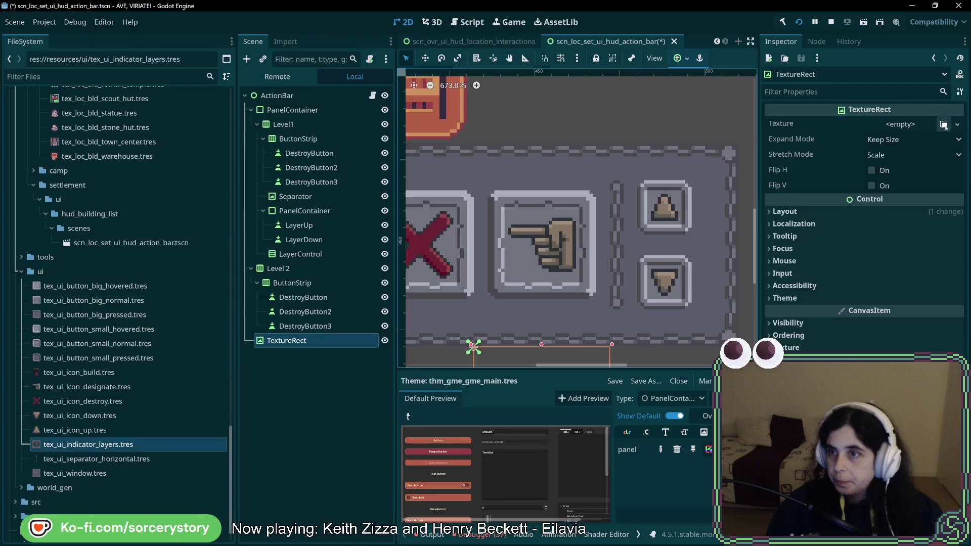
{"action": "mouse_move", "coordinate": [101, 446]}
{"action": "left_mouse_down"}
{"action": "mouse_move", "coordinate": [137, 448]}
{"action": "mouse_move", "coordinate": [891, 130]}
{"action": "left_mouse_up"}
{"action": "mouse_move", "coordinate": [296, 341]}
{"action": "left_mouse_down"}
{"action": "mouse_move", "coordinate": [283, 255]}
{"action": "mouse_move", "coordinate": [307, 223]}
{"action": "left_mouse_up"}
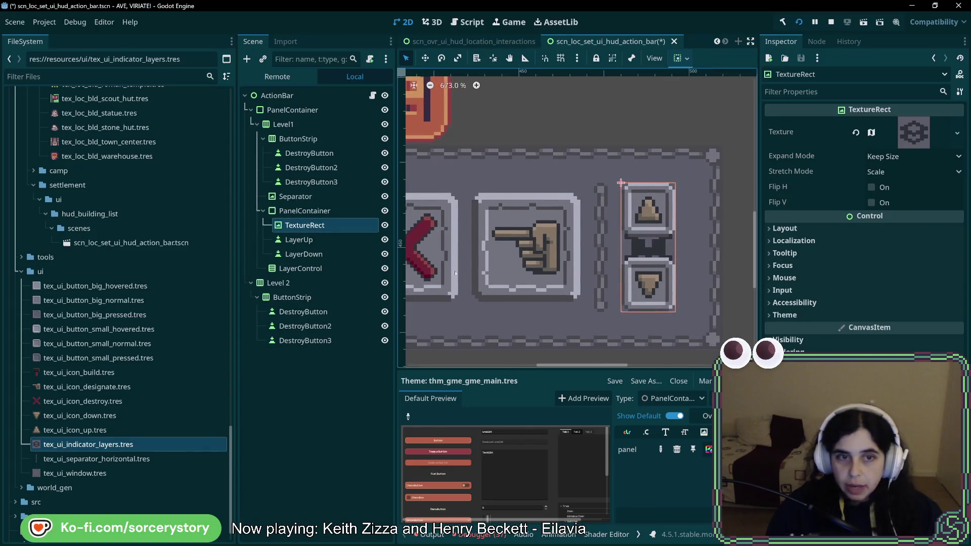
Set the layer PanelContainer's Custom Minimum Size x to 32 px
{"action": "left_click", "coordinate": [303, 210]}
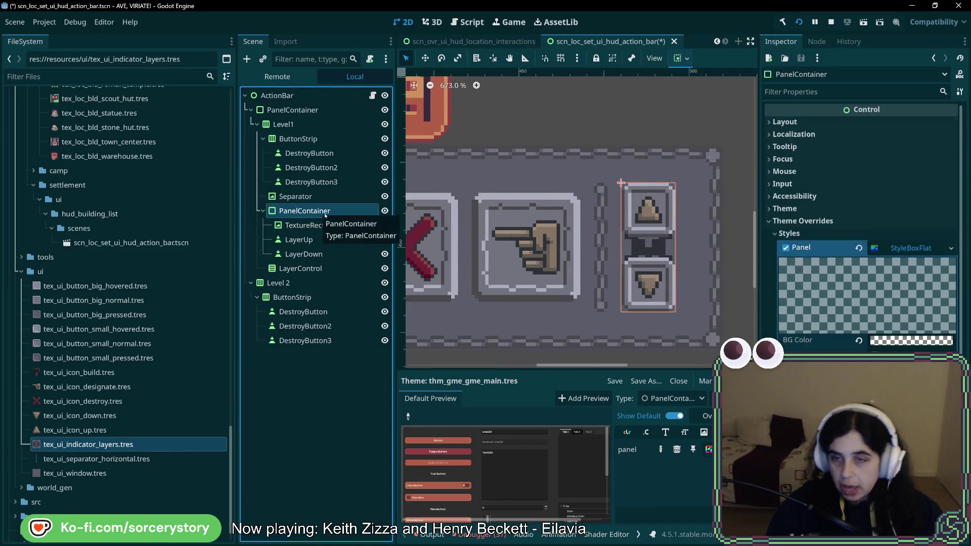
{"action": "left_click", "coordinate": [785, 122]}
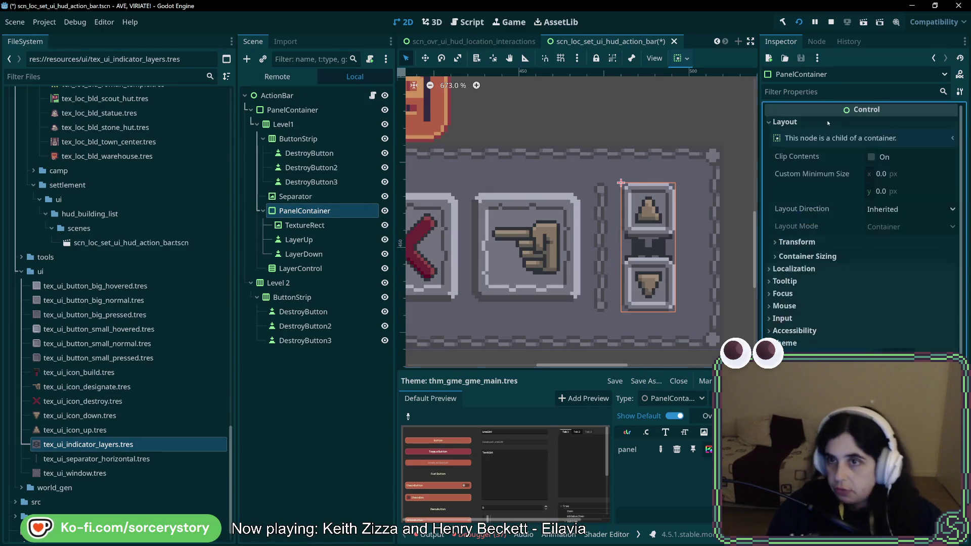
{"action": "left_click", "coordinate": [797, 241]}
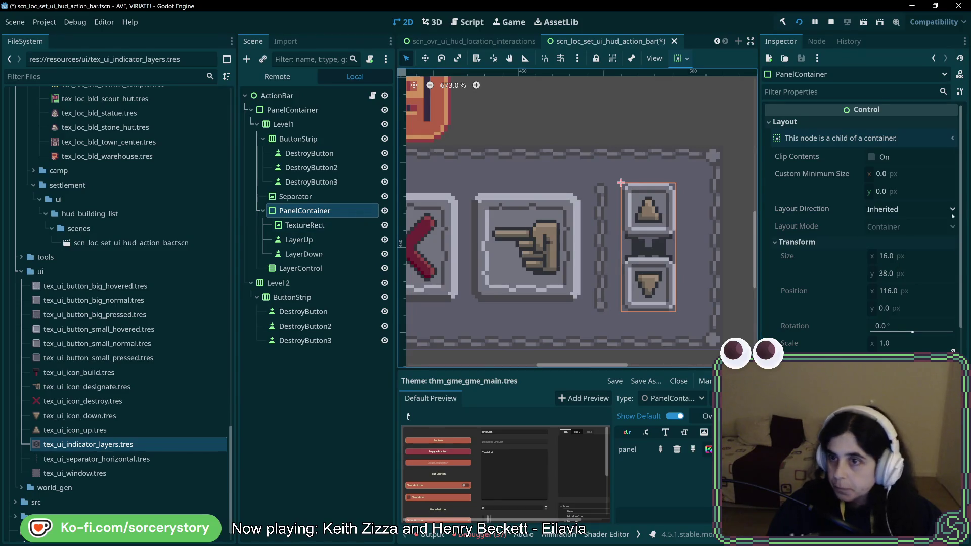
{"action": "left_click", "coordinate": [900, 174]}
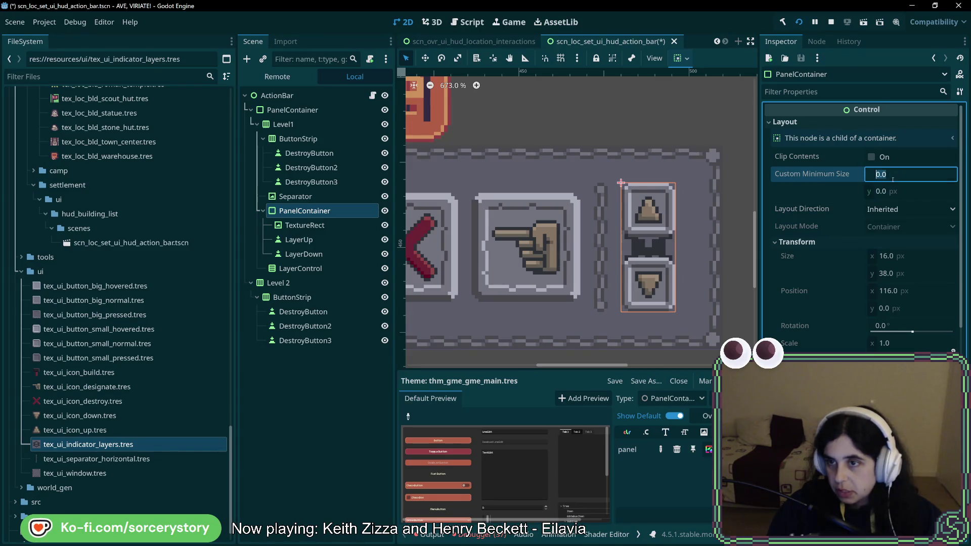
{"action": "type", "text": "32"}
{"action": "key", "text": "Return"}
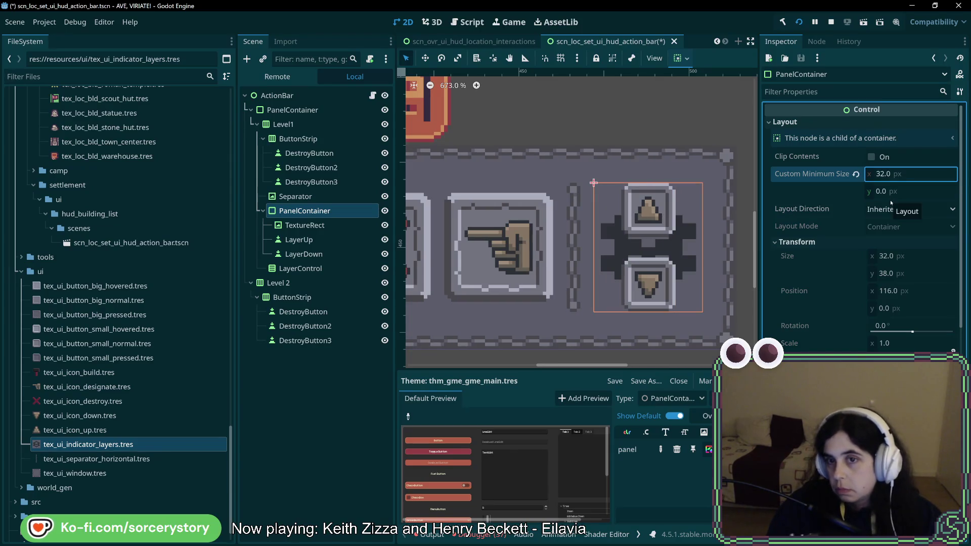
Move LayerUp 8 px right and nudge LayerDown right to line up with it
{"action": "left_click", "coordinate": [347, 227]}
{"action": "left_click", "coordinate": [344, 239]}
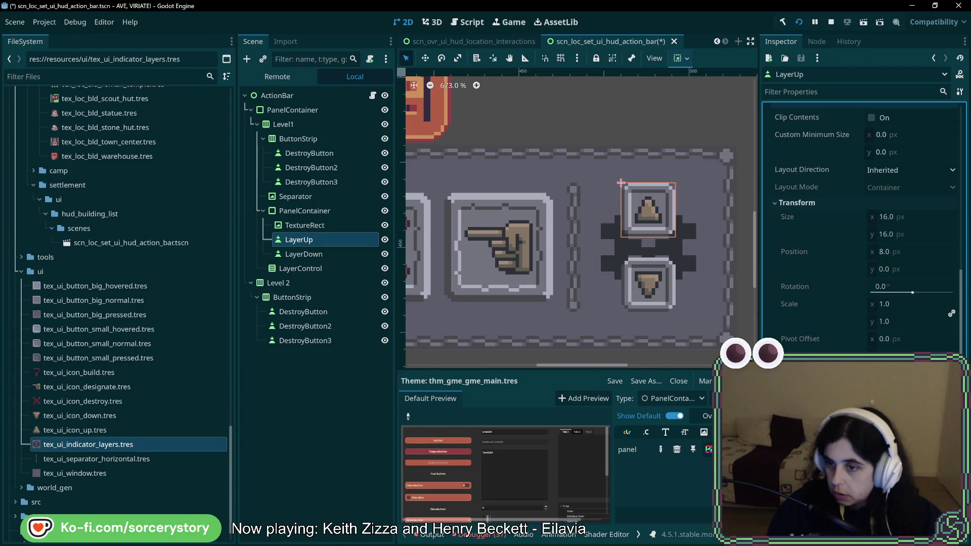
{"action": "left_click_drag", "start_coordinate": [882, 252], "coordinate": [906, 251]}
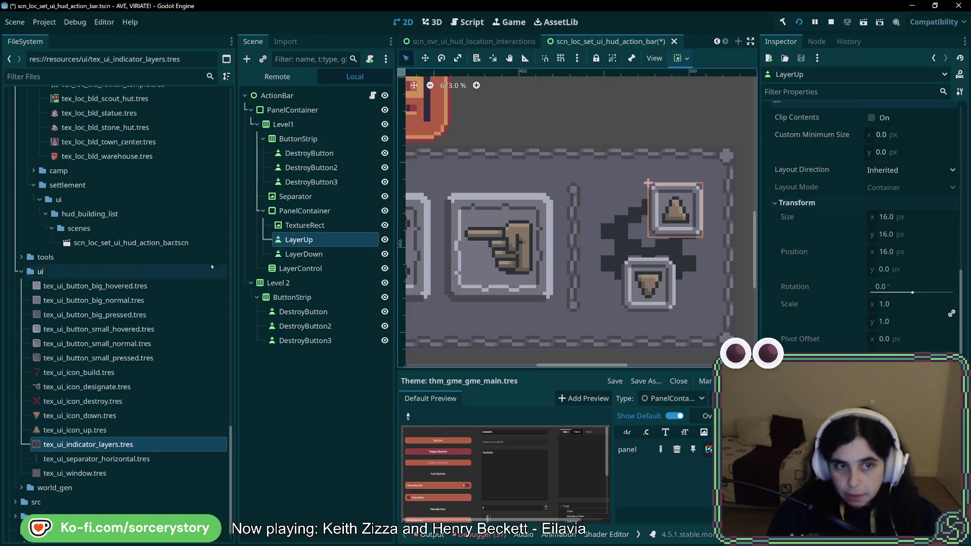
{"action": "left_click", "coordinate": [321, 255]}
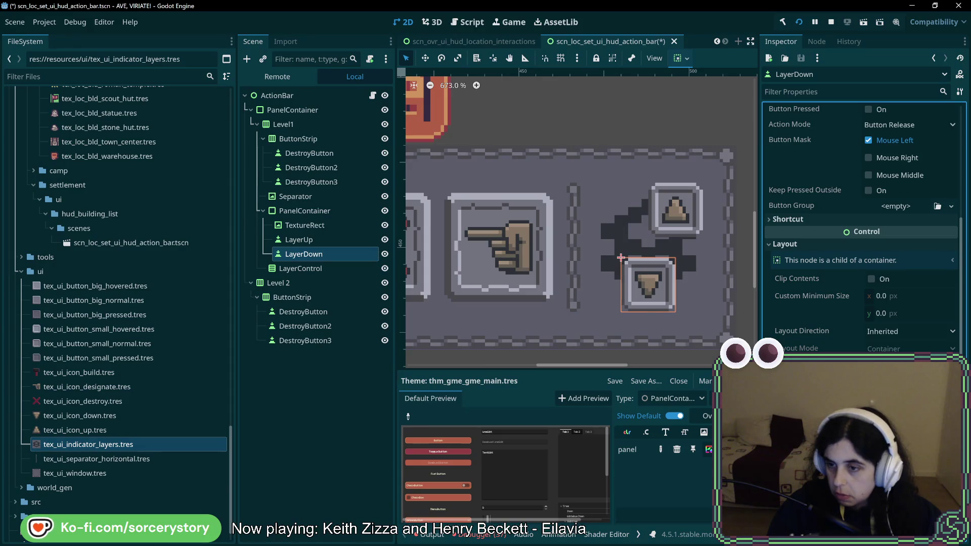
{"action": "key", "text": "shift+Right"}
{"action": "left_click", "coordinate": [303, 225]}
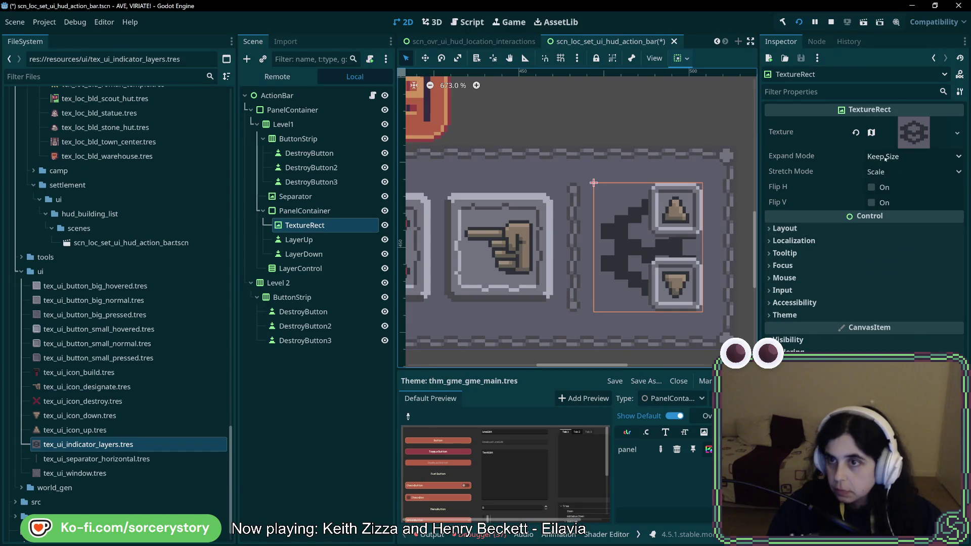
Set the layers icon TextureRect's Stretch Mode to Keep
{"action": "left_click", "coordinate": [885, 158]}
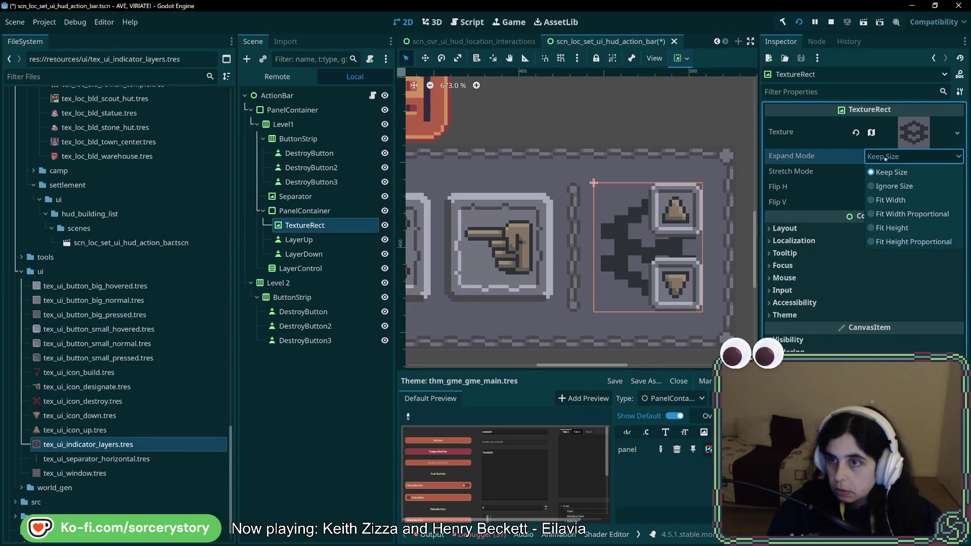
{"action": "left_click", "coordinate": [885, 158]}
{"action": "left_click", "coordinate": [888, 172]}
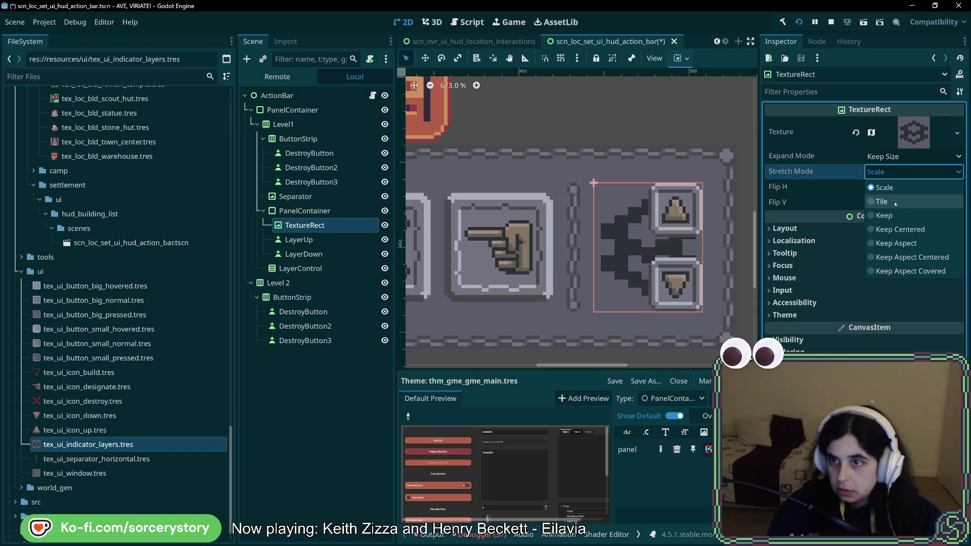
{"action": "left_click", "coordinate": [885, 216]}
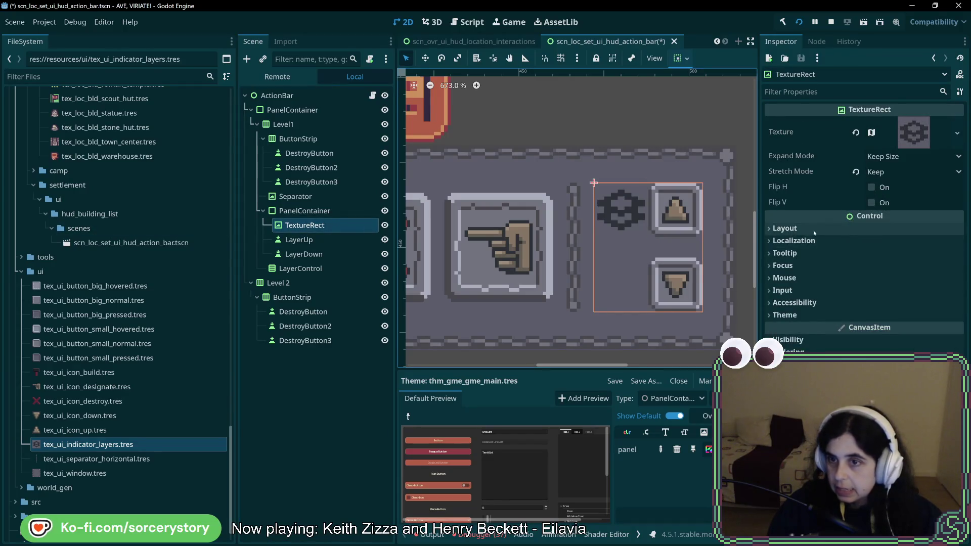
Set the icon's container sizing to Shrink Begin horizontally and Shrink Center vertically
{"action": "left_click", "coordinate": [860, 228]}
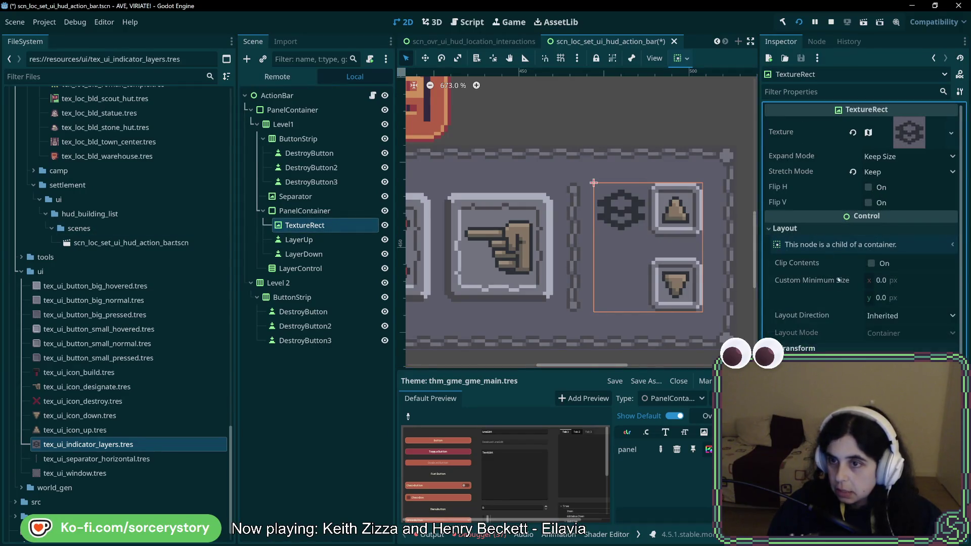
{"action": "left_click", "coordinate": [834, 348]}
{"action": "scroll", "coordinate": [830, 334], "scroll_direction": "down", "scroll_amount": 5}
{"action": "left_click", "coordinate": [808, 289]}
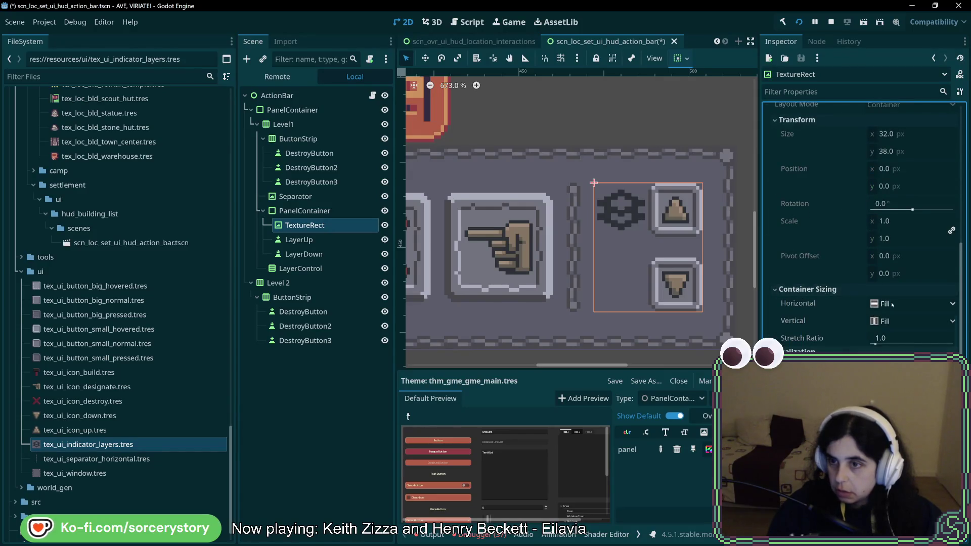
{"action": "left_click", "coordinate": [911, 304]}
{"action": "left_click", "coordinate": [903, 349]}
{"action": "left_click", "coordinate": [887, 322]}
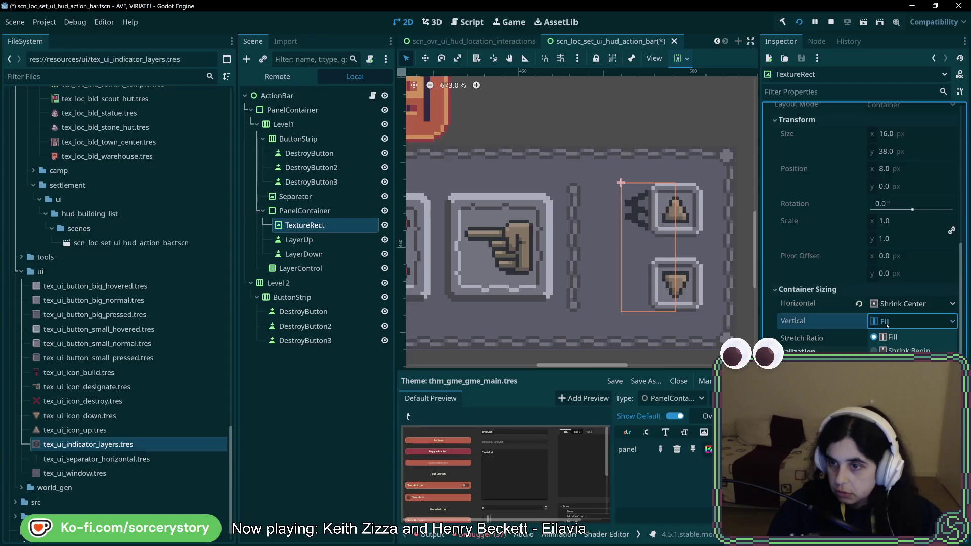
{"action": "left_click", "coordinate": [902, 363]}
{"action": "left_click", "coordinate": [910, 304]}
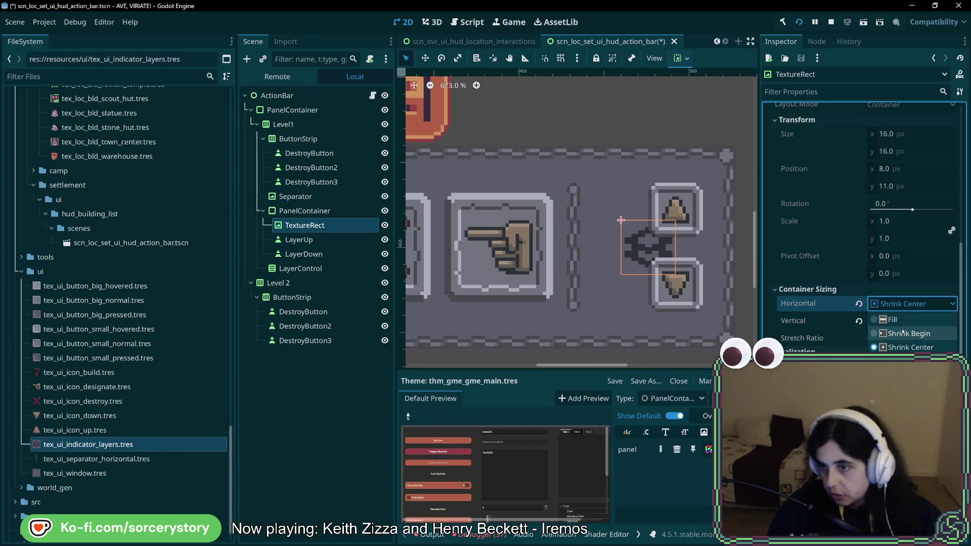
{"action": "left_click", "coordinate": [903, 332]}
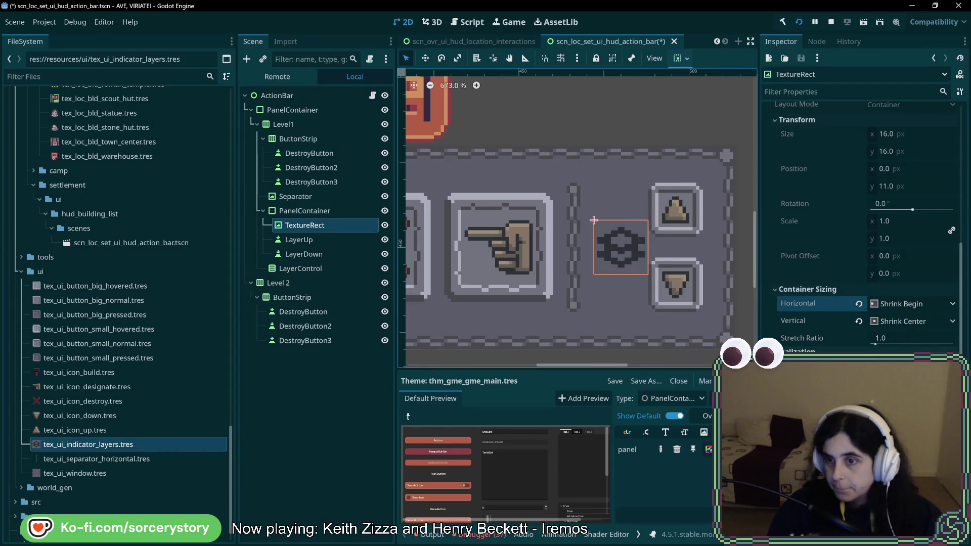
Check the LayerDown button and the layer PanelContainer sizes
{"action": "left_click", "coordinate": [305, 255]}
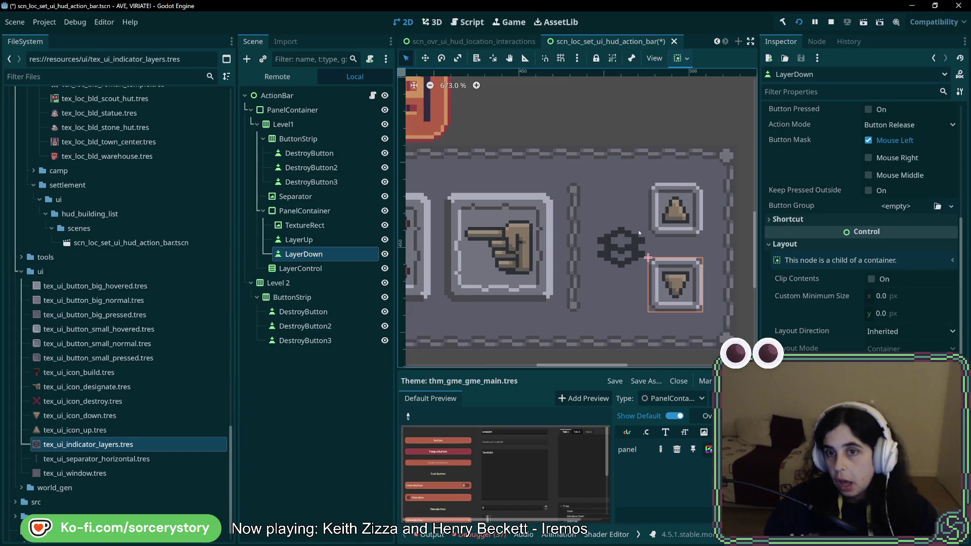
{"action": "scroll", "coordinate": [669, 239], "scroll_direction": "down", "scroll_amount": 5}
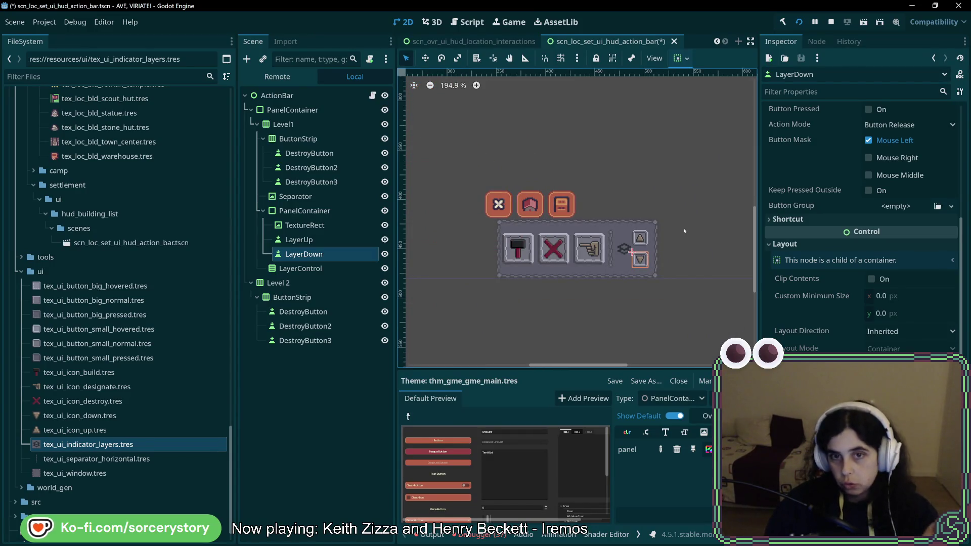
{"action": "scroll", "coordinate": [684, 231], "scroll_direction": "up", "scroll_amount": 3}
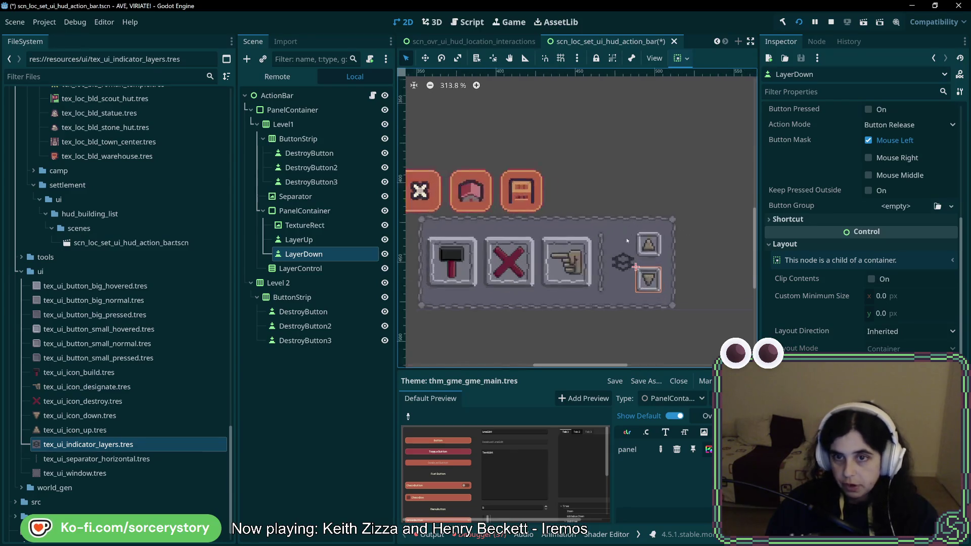
{"action": "left_click", "coordinate": [305, 210]}
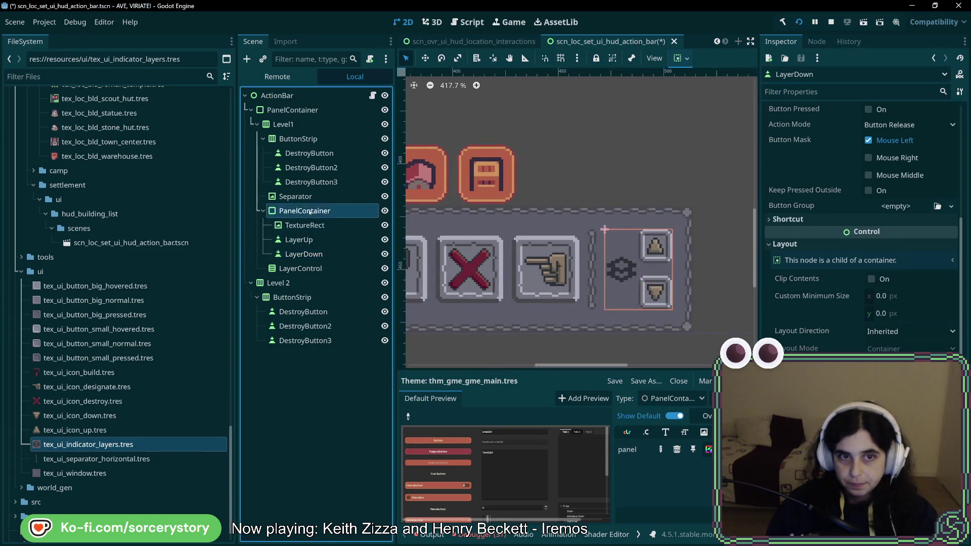
Inspect the layout of the outer PanelContainer, Level1 row, layer container and ButtonStrip
{"action": "left_click", "coordinate": [298, 110]}
{"action": "left_click", "coordinate": [303, 123]}
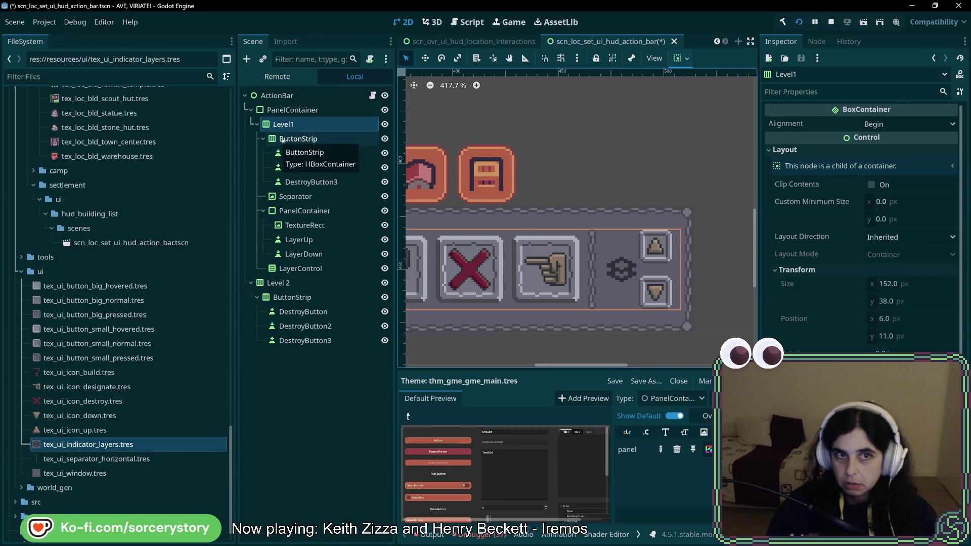
{"action": "left_click", "coordinate": [300, 214]}
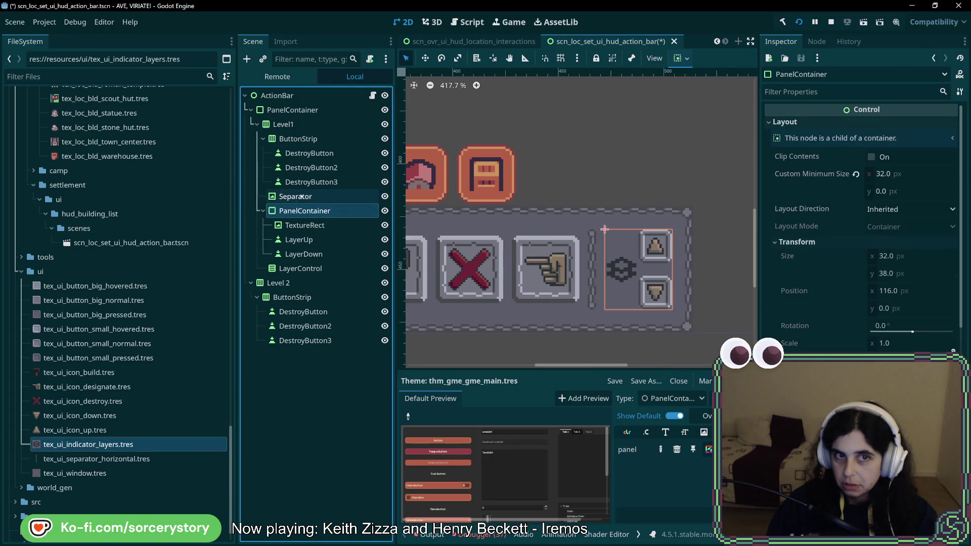
{"action": "left_click", "coordinate": [300, 124]}
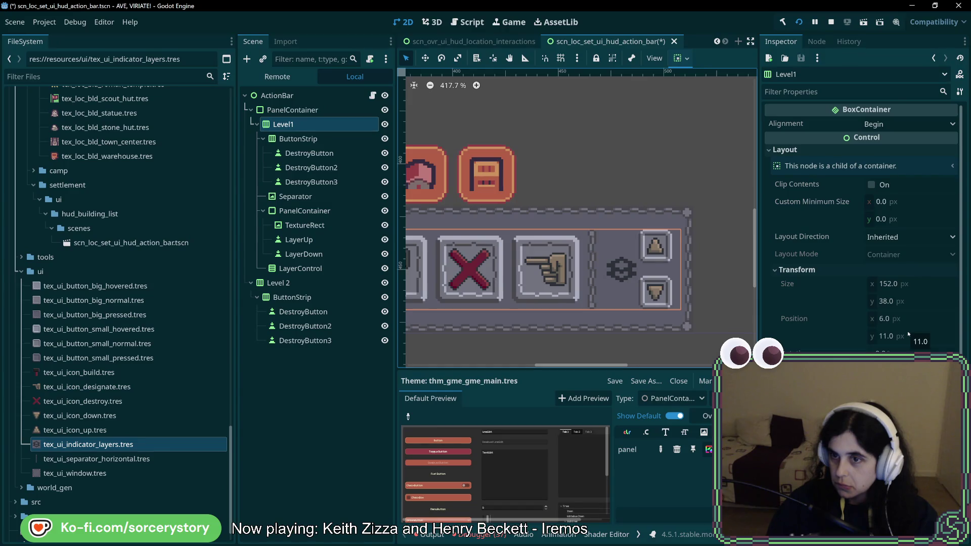
{"action": "left_click", "coordinate": [872, 185]}
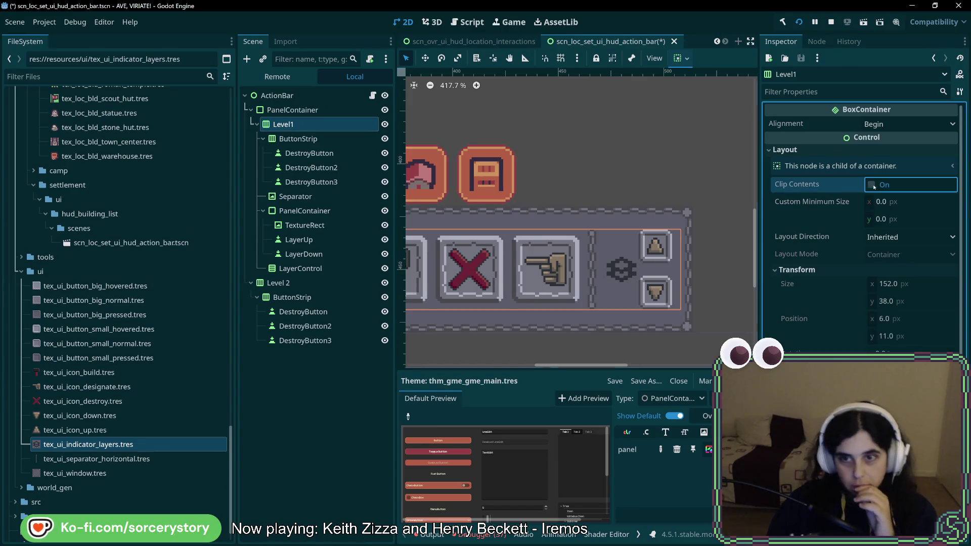
{"action": "left_click", "coordinate": [301, 139]}
Select the LayerControl node under Level1 and delete it
{"action": "left_click", "coordinate": [314, 153]}
{"action": "left_click", "coordinate": [314, 167]}
{"action": "left_click", "coordinate": [313, 182]}
{"action": "left_click", "coordinate": [308, 196]}
{"action": "left_click", "coordinate": [316, 212]}
{"action": "left_click", "coordinate": [317, 225]}
{"action": "left_click", "coordinate": [316, 240]}
{"action": "left_click", "coordinate": [317, 254]}
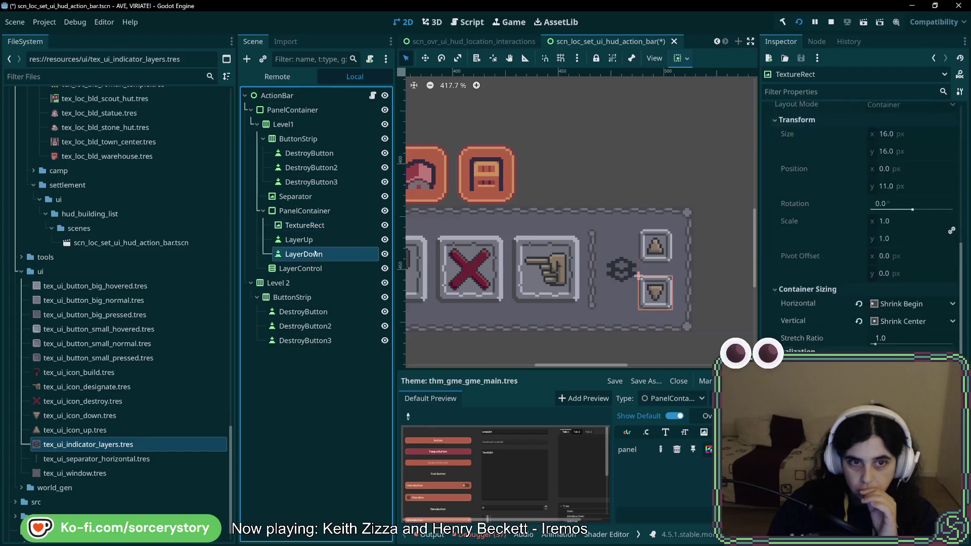
{"action": "left_click", "coordinate": [318, 268]}
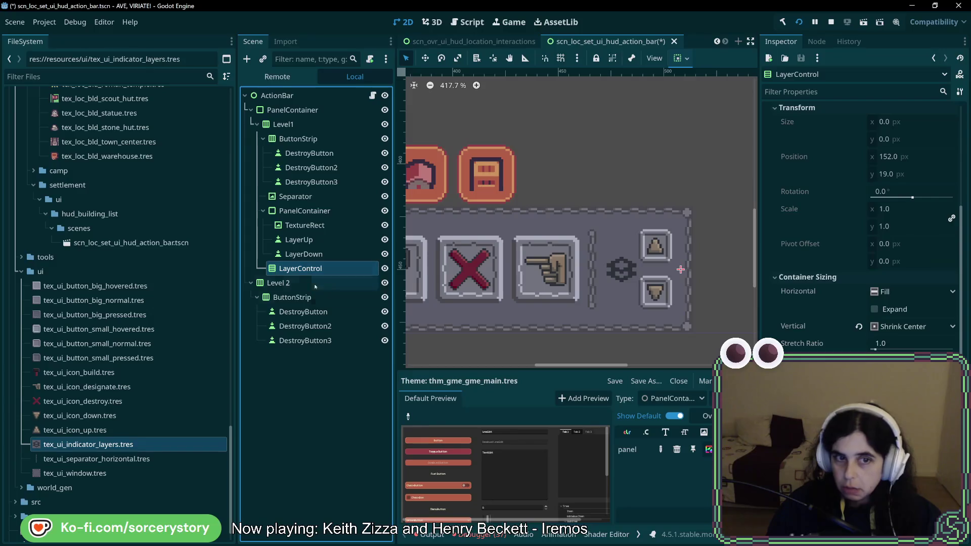
{"action": "key", "text": "Delete"}
Confirm deleting LayerControl, then select the action bar's PanelContainer
{"action": "left_click", "coordinate": [471, 283]}
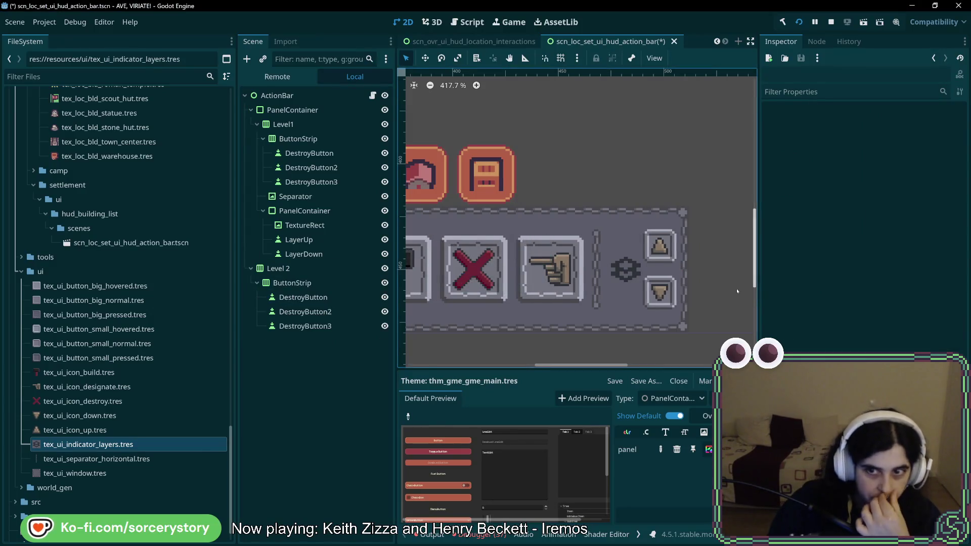
{"action": "scroll", "coordinate": [516, 290], "scroll_direction": "down", "scroll_amount": 1}
{"action": "scroll", "coordinate": [559, 297], "scroll_direction": "down", "scroll_amount": 1}
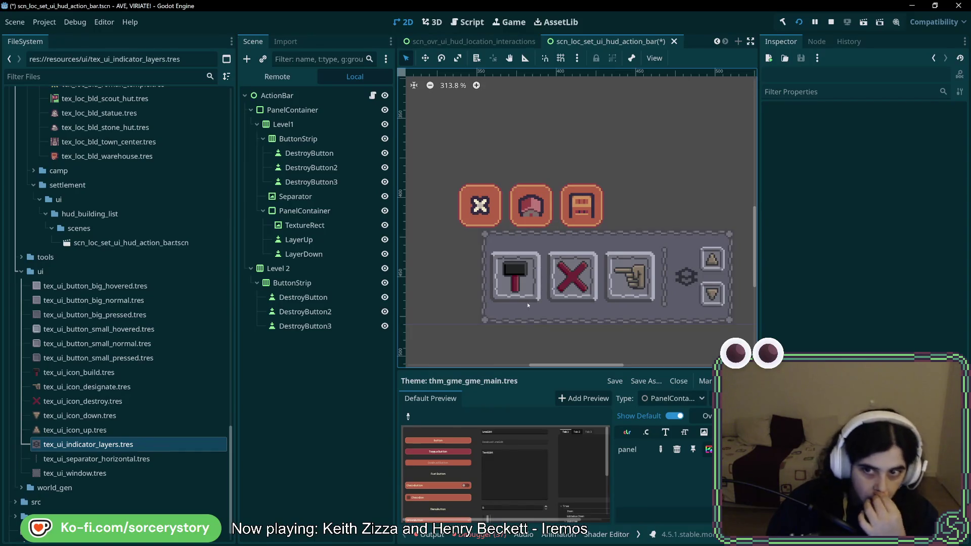
{"action": "left_click", "coordinate": [303, 124]}
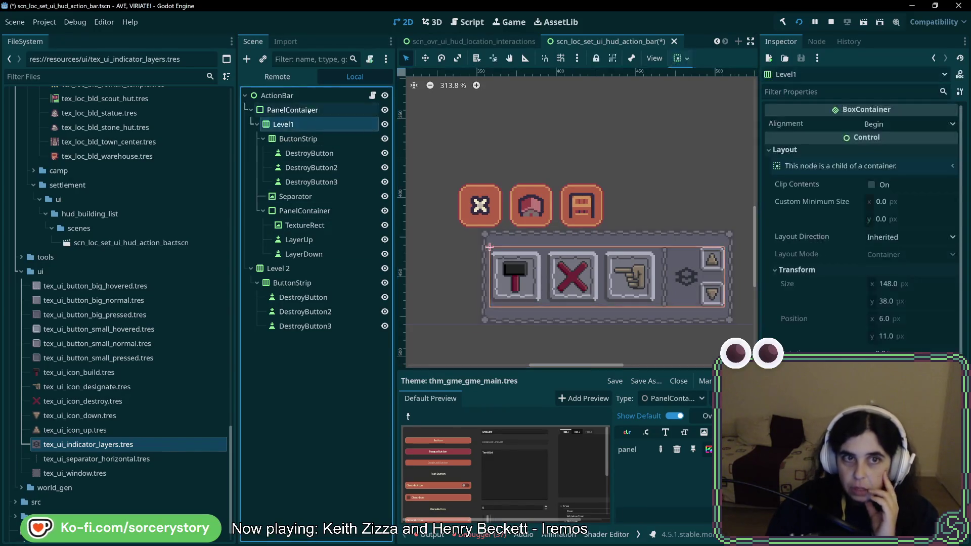
{"action": "left_click", "coordinate": [298, 110]}
{"action": "left_click", "coordinate": [311, 124]}
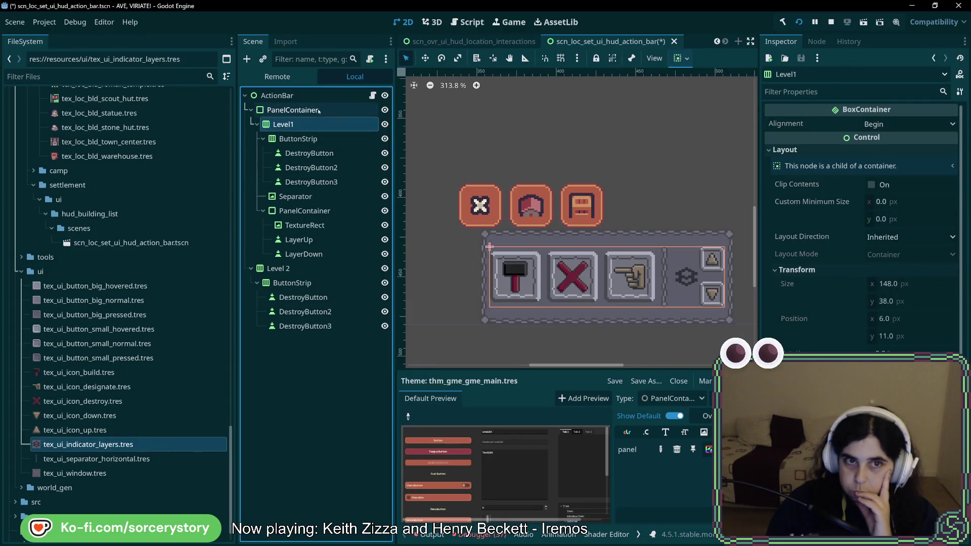
{"action": "left_click", "coordinate": [325, 114]}
{"action": "left_click", "coordinate": [319, 110]}
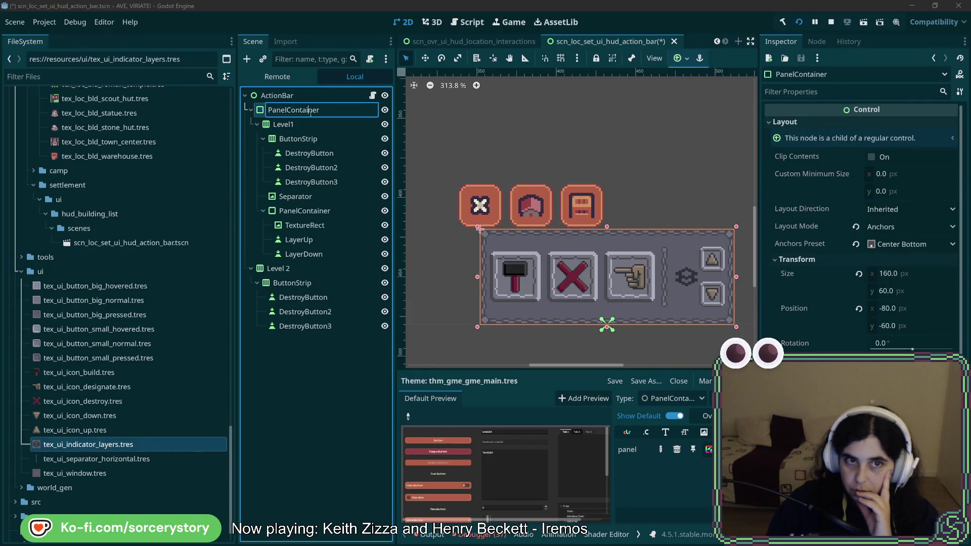
{"action": "left_click", "coordinate": [309, 129]}
Widen the PanelContainer from 160 to 172 px by entering 160.0+12 in Size x
{"action": "left_click", "coordinate": [895, 273]}
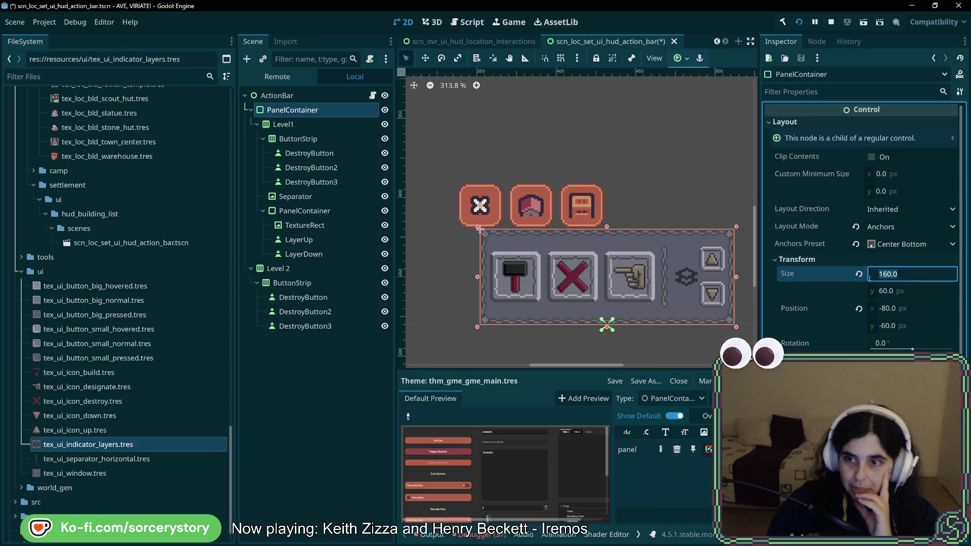
{"action": "left_click", "coordinate": [722, 277]}
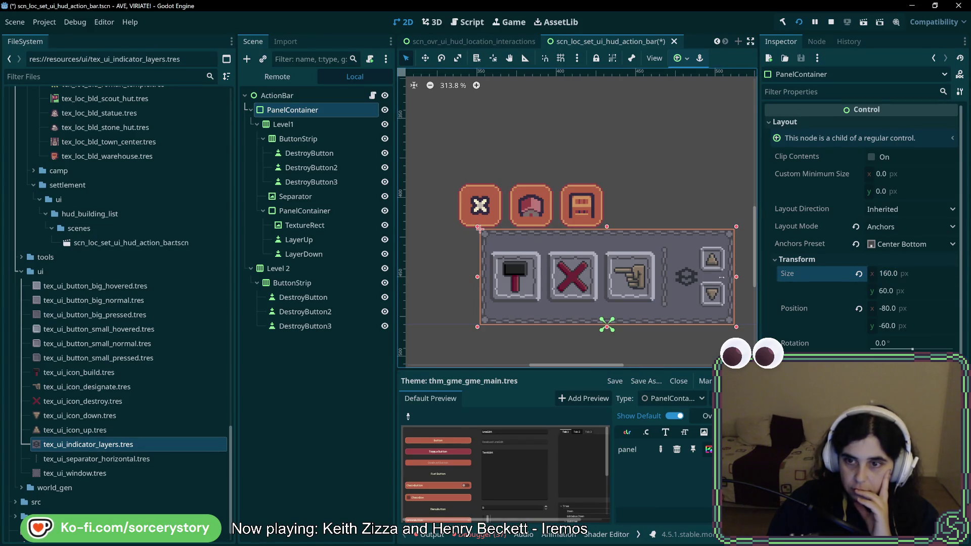
{"action": "left_click_drag", "start_coordinate": [737, 277], "coordinate": [734, 277]}
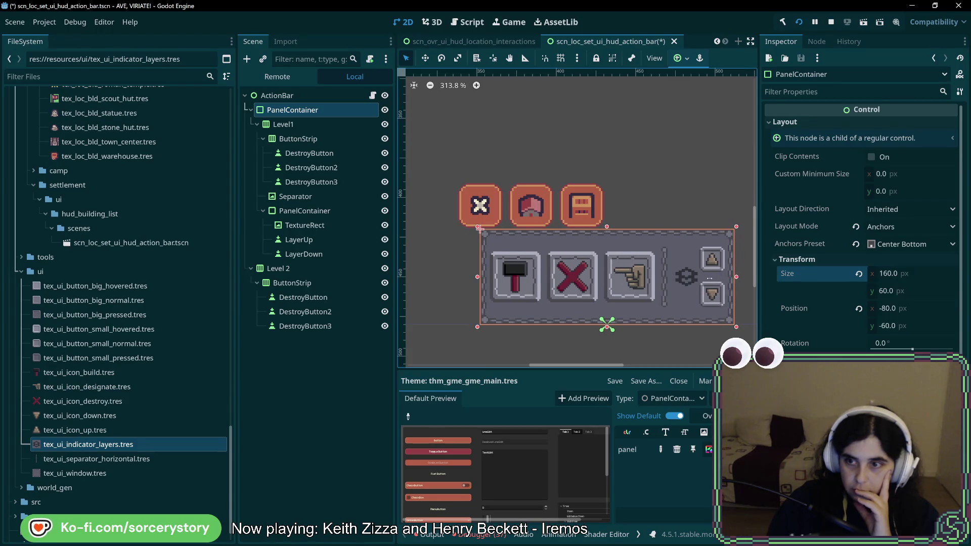
{"action": "left_click", "coordinate": [895, 272]}
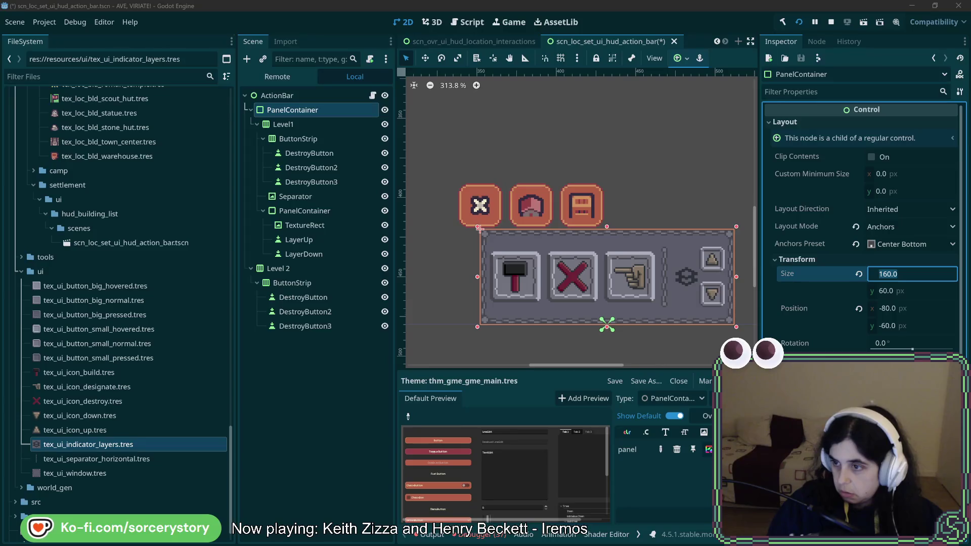
{"action": "scroll", "coordinate": [722, 197], "scroll_direction": "right", "scroll_amount": 3}
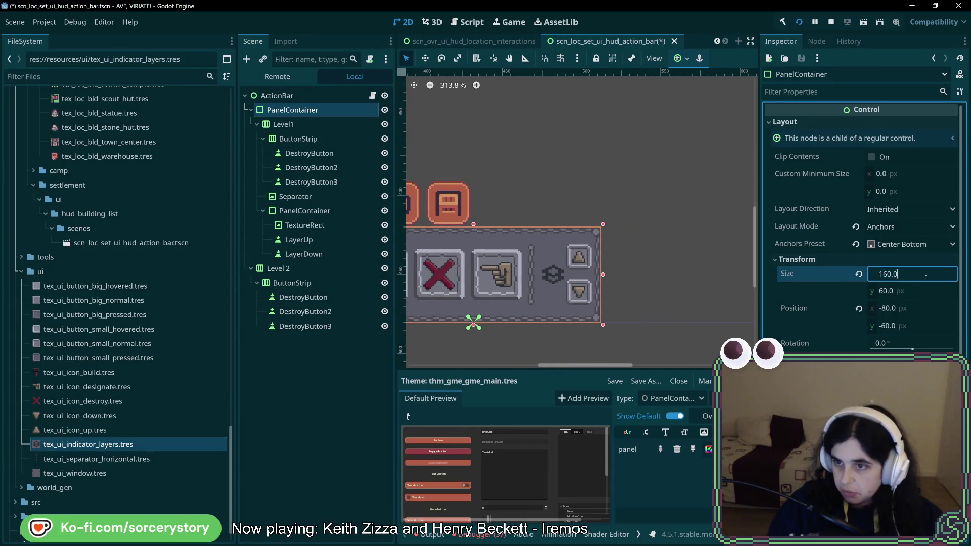
{"action": "type", "text": "+12"}
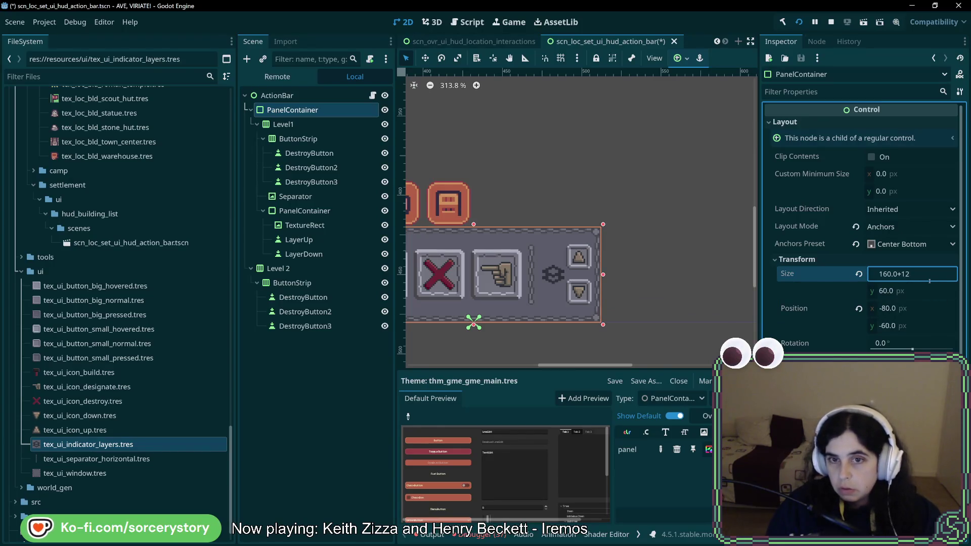
{"action": "key", "text": "Return"}
{"action": "left_click_drag", "start_coordinate": [606, 278], "coordinate": [682, 286]}
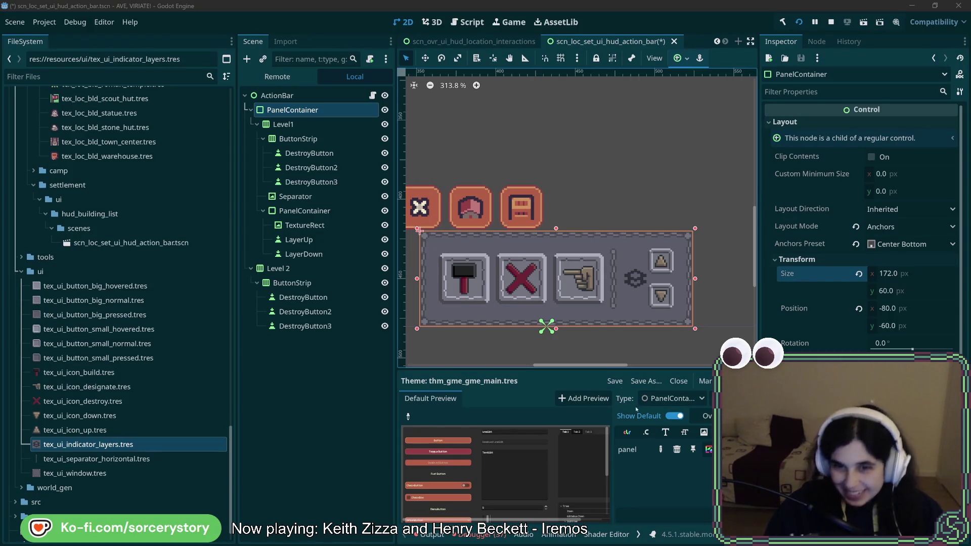
{"action": "left_click", "coordinate": [313, 123]}
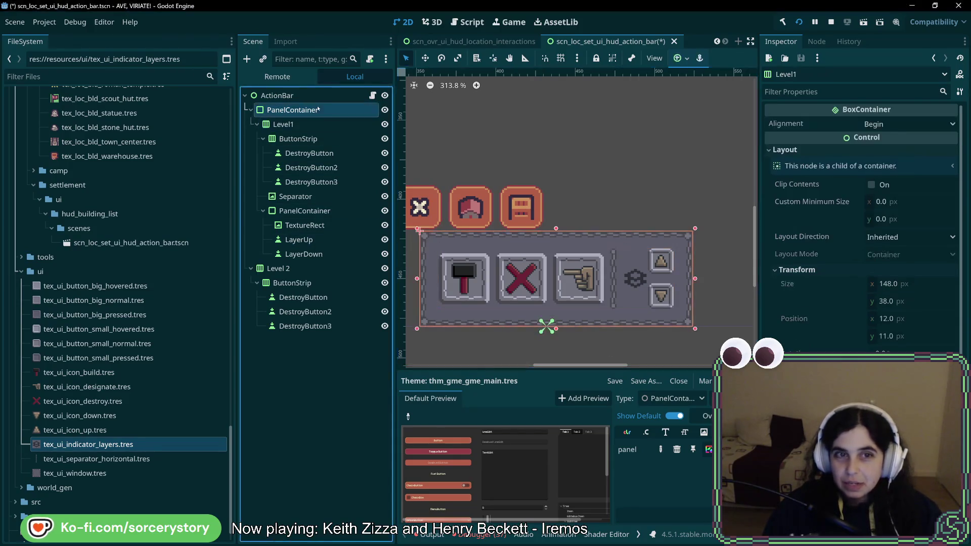
Review the Level1 and ButtonStrip sizing, then reselect the PanelContainer for resizing
{"action": "left_click", "coordinate": [318, 112]}
{"action": "key", "text": "Down"}
{"action": "key", "text": "Down"}
{"action": "key", "text": "Up"}
{"action": "key", "text": "Up"}
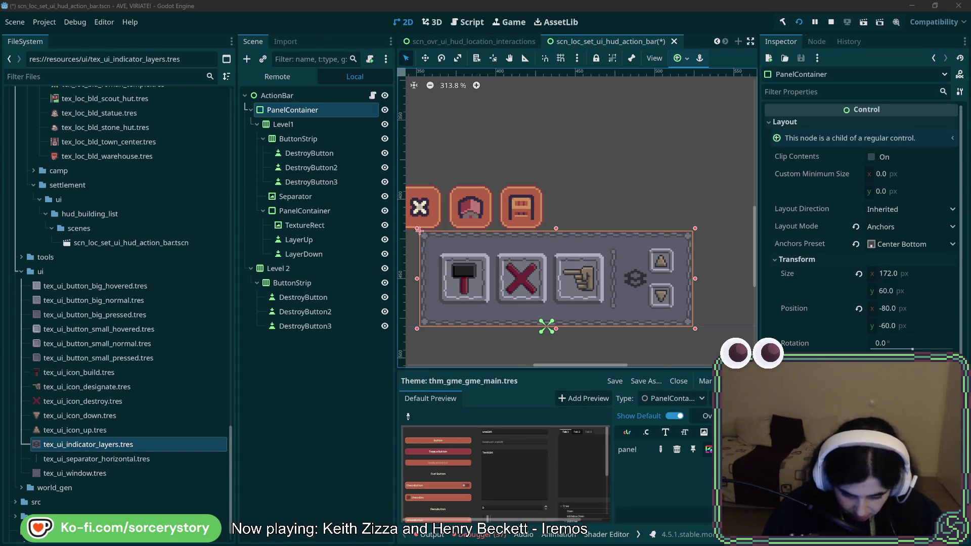
{"action": "left_click", "coordinate": [286, 124]}
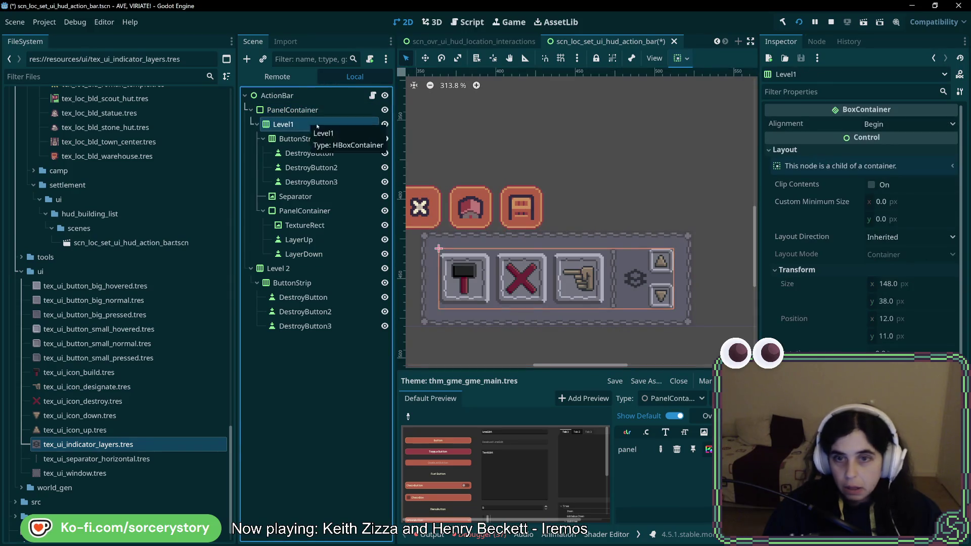
{"action": "scroll", "coordinate": [859, 227], "scroll_direction": "down", "scroll_amount": 5}
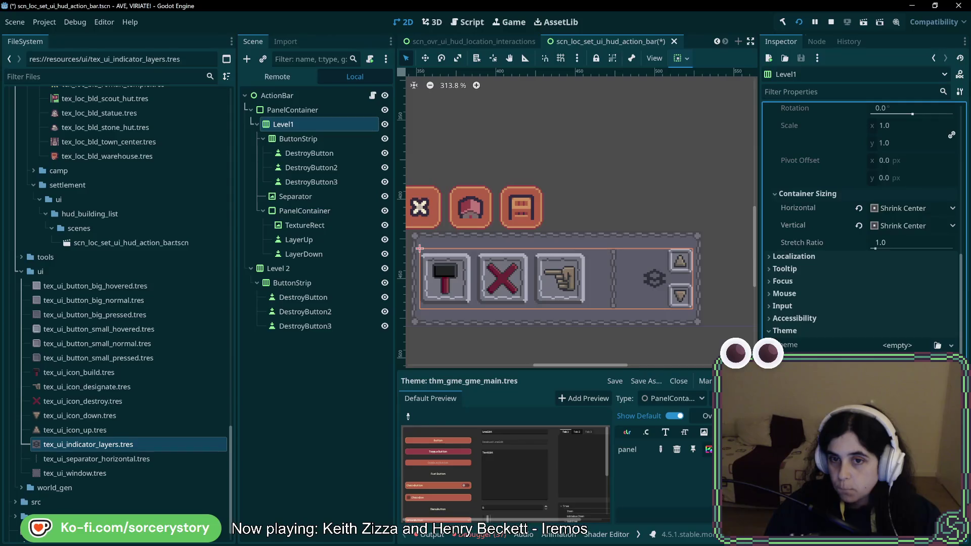
{"action": "left_click", "coordinate": [299, 138]}
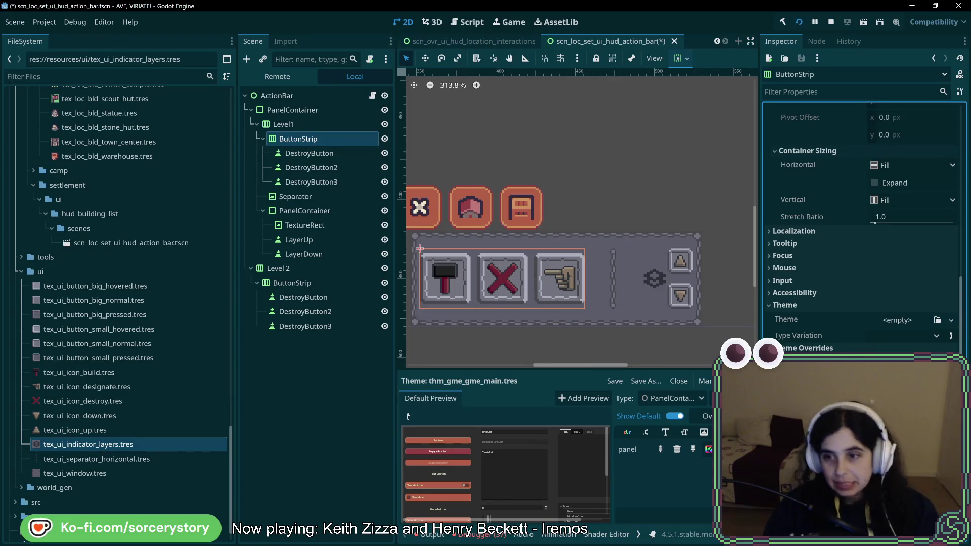
{"action": "scroll", "coordinate": [617, 335], "scroll_direction": "down", "scroll_amount": 2}
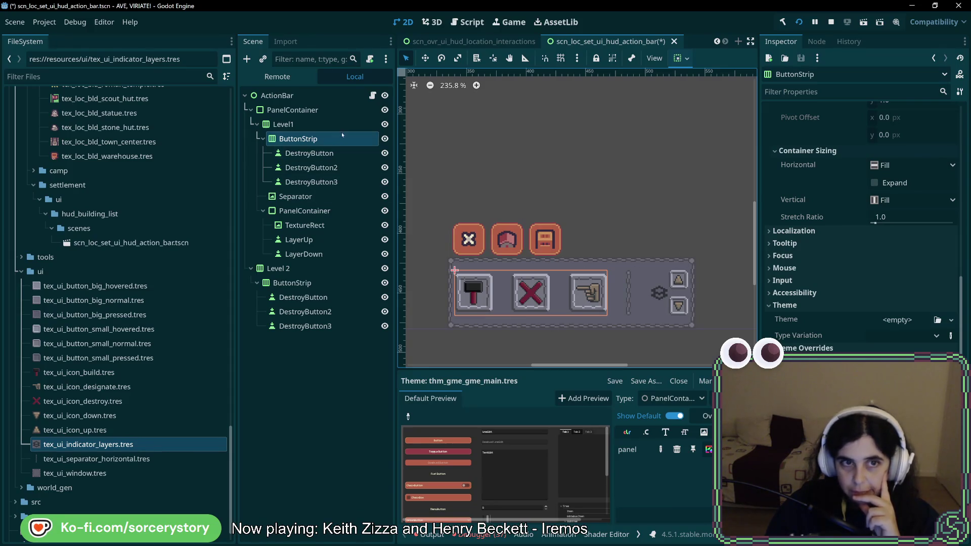
{"action": "left_click", "coordinate": [341, 109]}
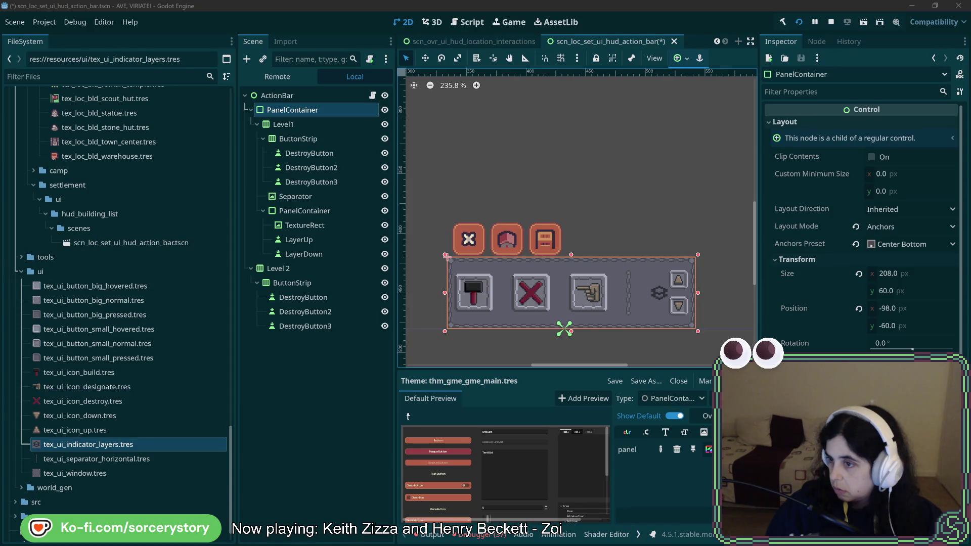
Enter 208.0+12 in the PanelContainer's Size x to make it 220 px wide
{"action": "left_click", "coordinate": [915, 262]}
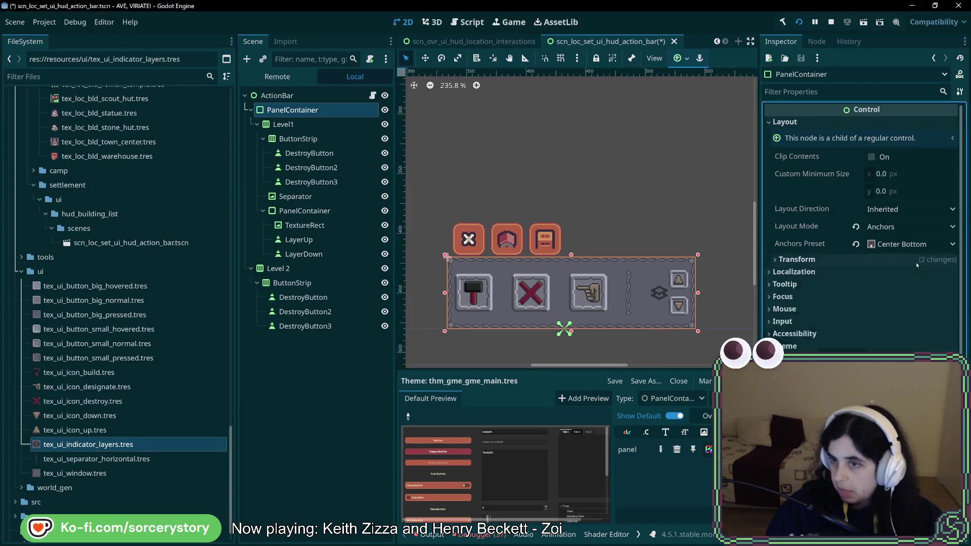
{"action": "left_click", "coordinate": [920, 260]}
{"action": "left_click", "coordinate": [932, 274]}
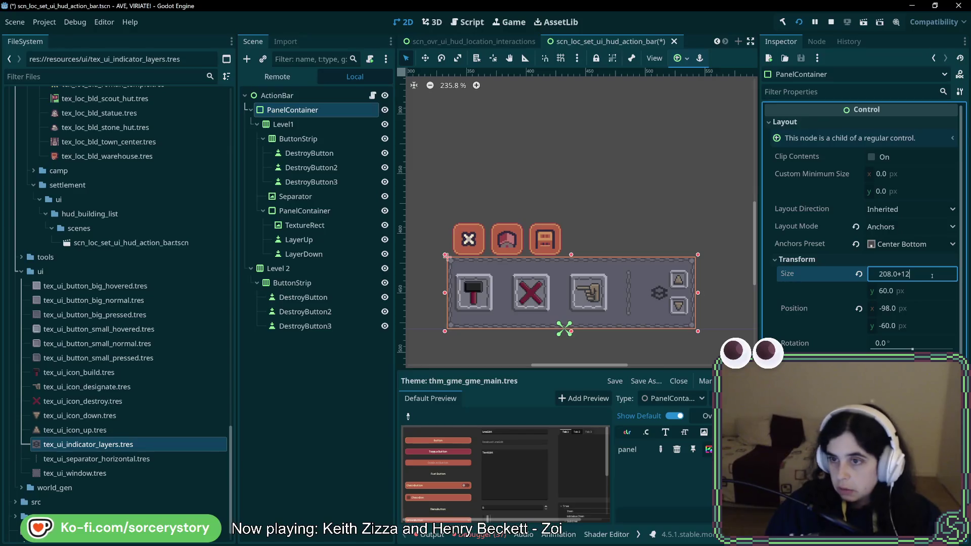
{"action": "key", "text": "Return"}
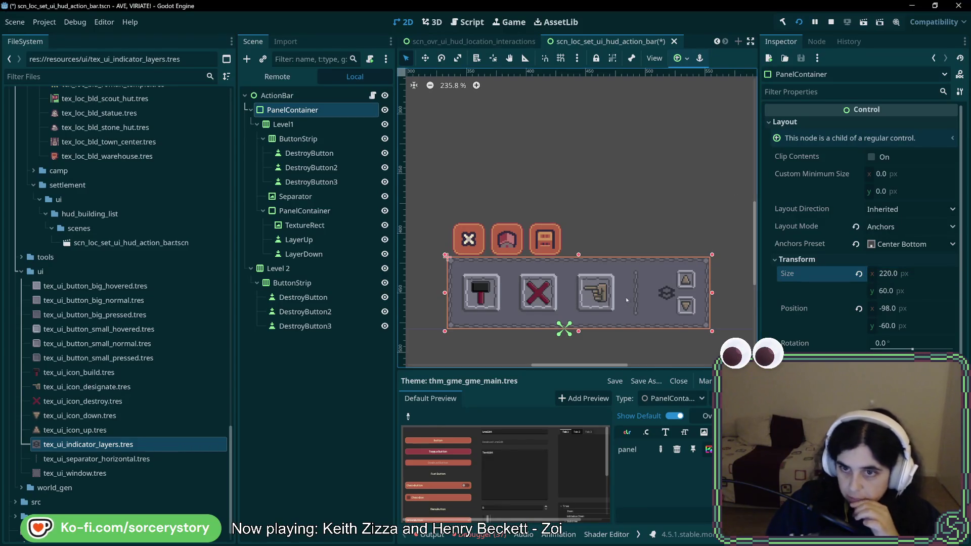
{"action": "left_click", "coordinate": [740, 286]}
{"action": "scroll", "coordinate": [741, 286], "scroll_direction": "up", "scroll_amount": 6}
{"action": "scroll", "coordinate": [741, 287], "scroll_direction": "up", "scroll_amount": 14}
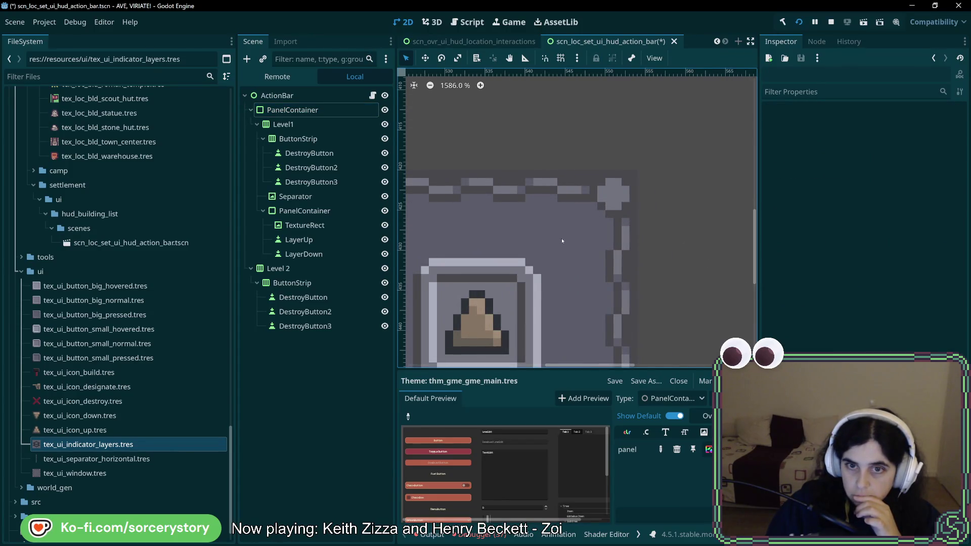
{"action": "scroll", "coordinate": [663, 283], "scroll_direction": "down", "scroll_amount": 9}
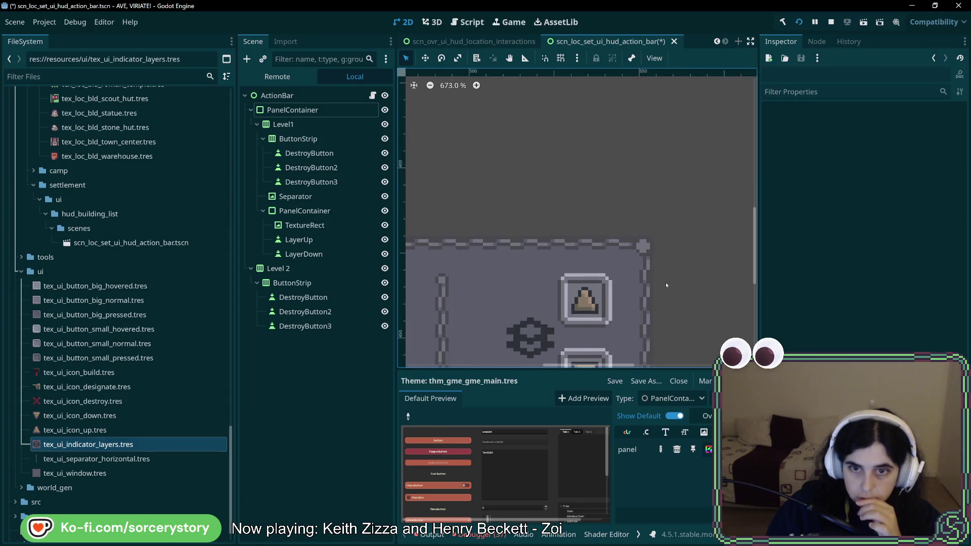
{"action": "mouse_move", "coordinate": [557, 285]}
{"action": "left_mouse_down"}
{"action": "mouse_move", "coordinate": [635, 156]}
{"action": "mouse_move", "coordinate": [582, 156]}
{"action": "mouse_move", "coordinate": [708, 284]}
{"action": "mouse_move", "coordinate": [657, 218]}
{"action": "mouse_move", "coordinate": [455, 220]}
{"action": "left_mouse_up"}
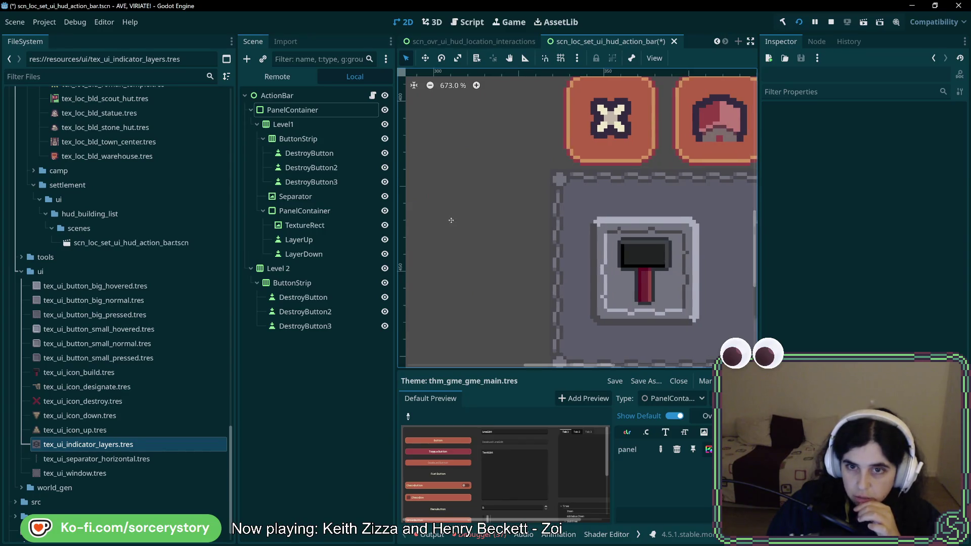
{"action": "scroll", "coordinate": [450, 218], "scroll_direction": "right", "scroll_amount": 10}
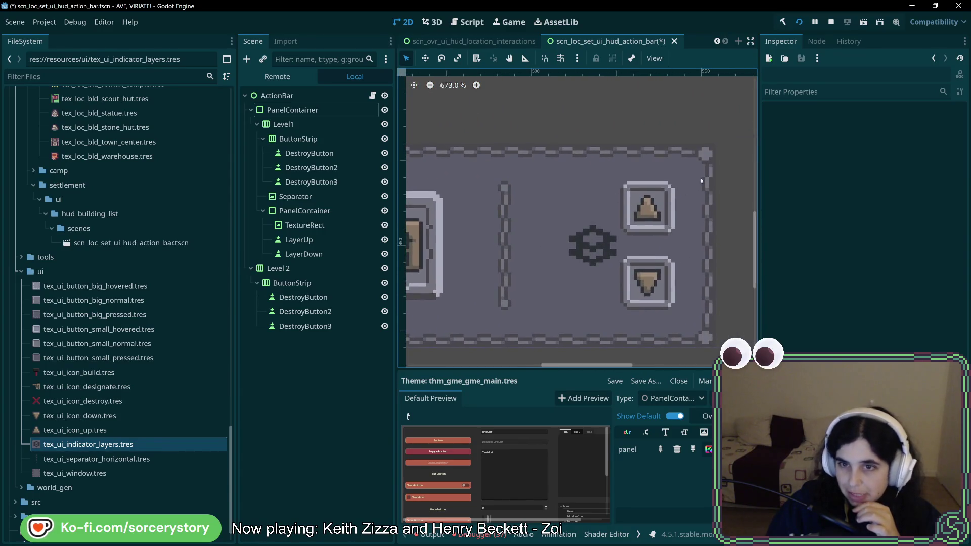
{"action": "scroll", "coordinate": [472, 245], "scroll_direction": "left", "scroll_amount": 5}
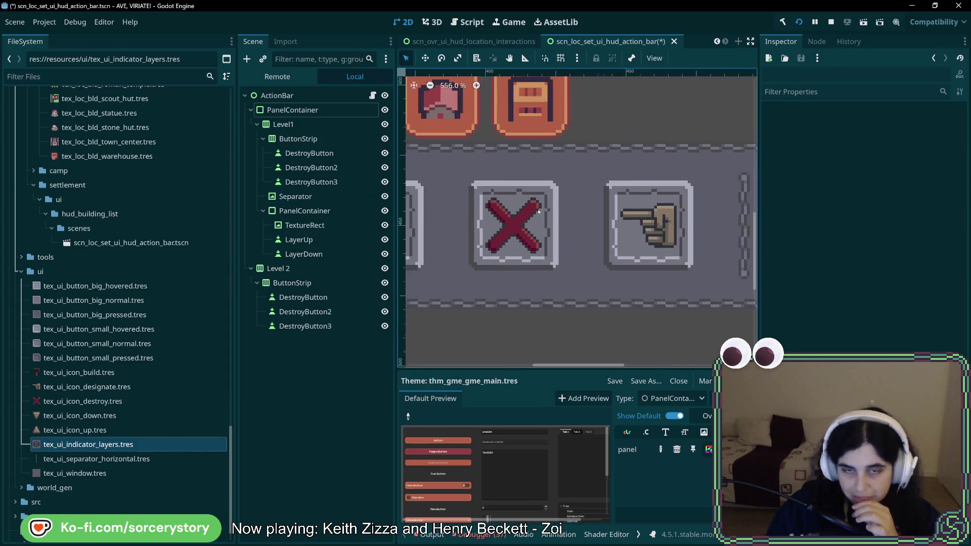
{"action": "scroll", "coordinate": [594, 242], "scroll_direction": "down", "scroll_amount": 5}
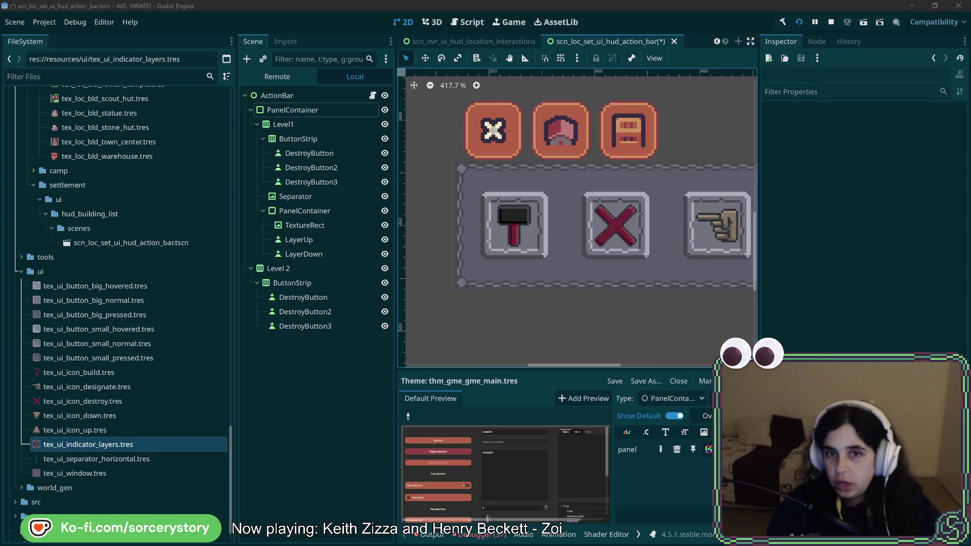
{"action": "scroll", "coordinate": [749, 230], "scroll_direction": "down", "scroll_amount": 2}
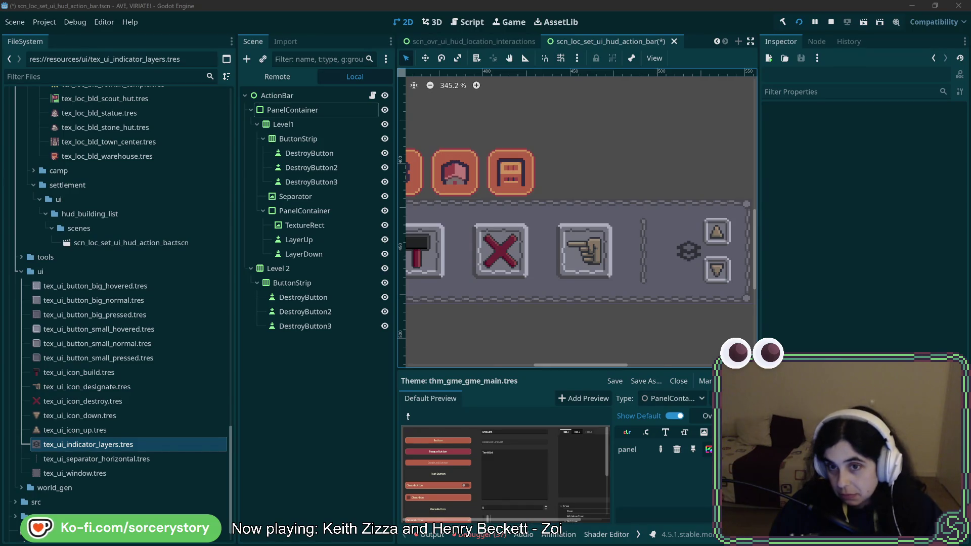
Select the ActionBar root node to show its Relevant Child Nodes with the layer control container unassigned
{"action": "scroll", "coordinate": [657, 257], "scroll_direction": "down", "scroll_amount": 4}
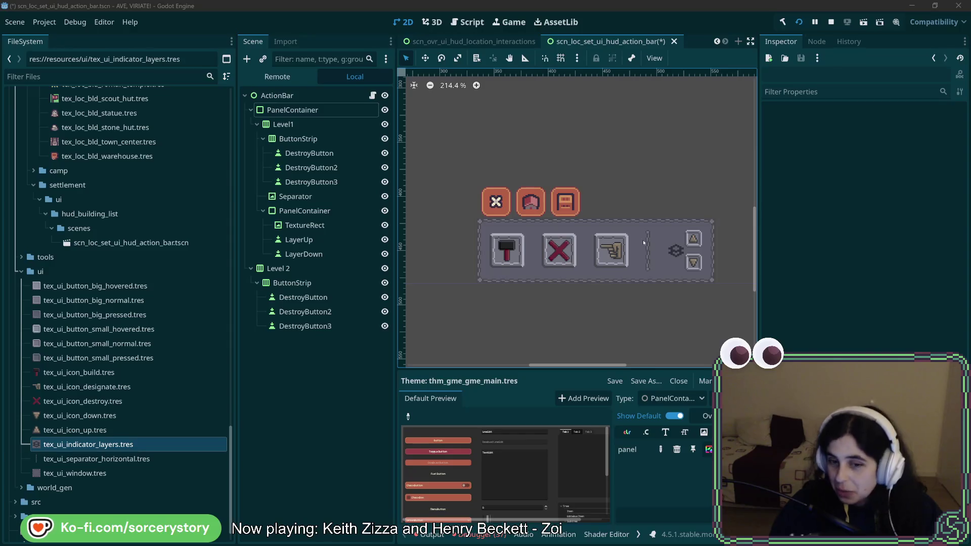
{"action": "left_click", "coordinate": [326, 99]}
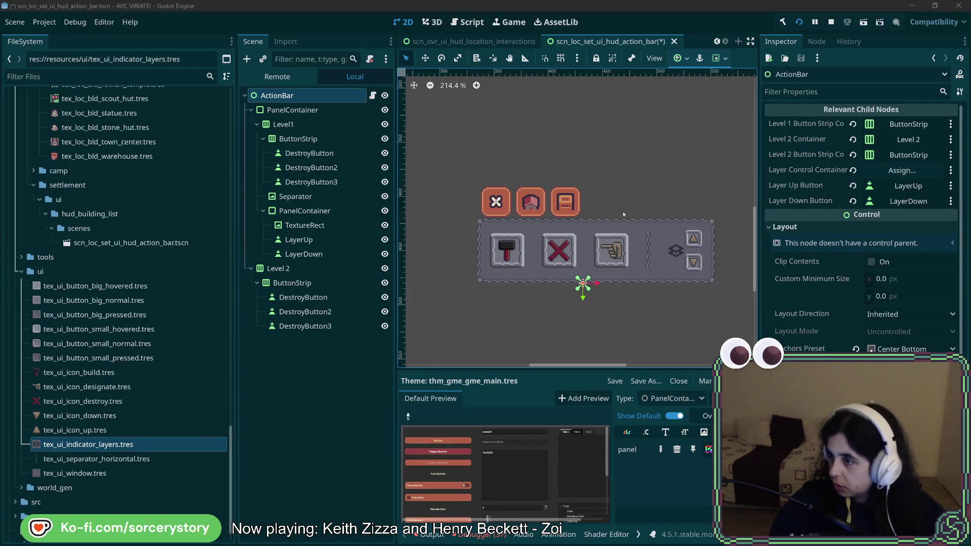
{"action": "key", "text": "alt+Tab"}
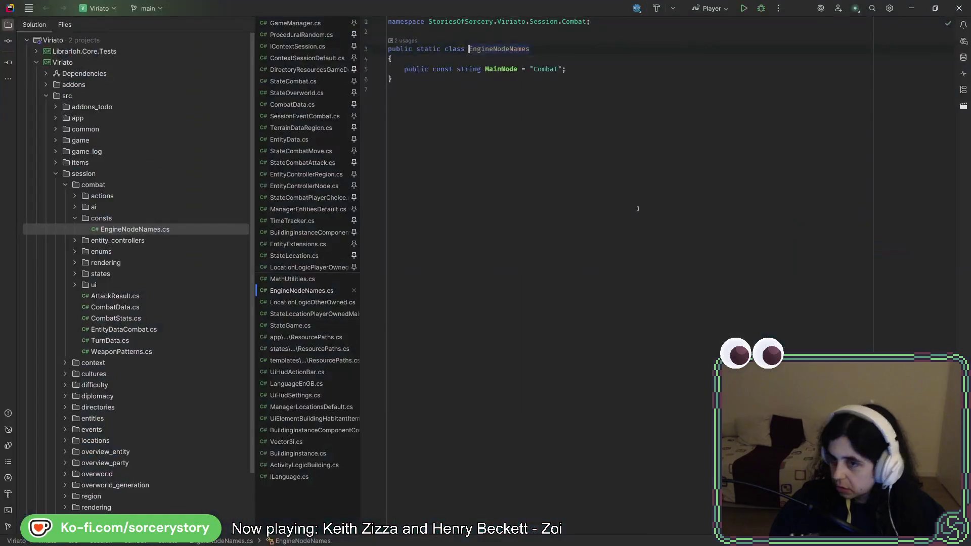
Open UiHudActionBar.cs and run Find Usages on the LayerControlContainer property
{"action": "key", "text": "alt+Tab"}
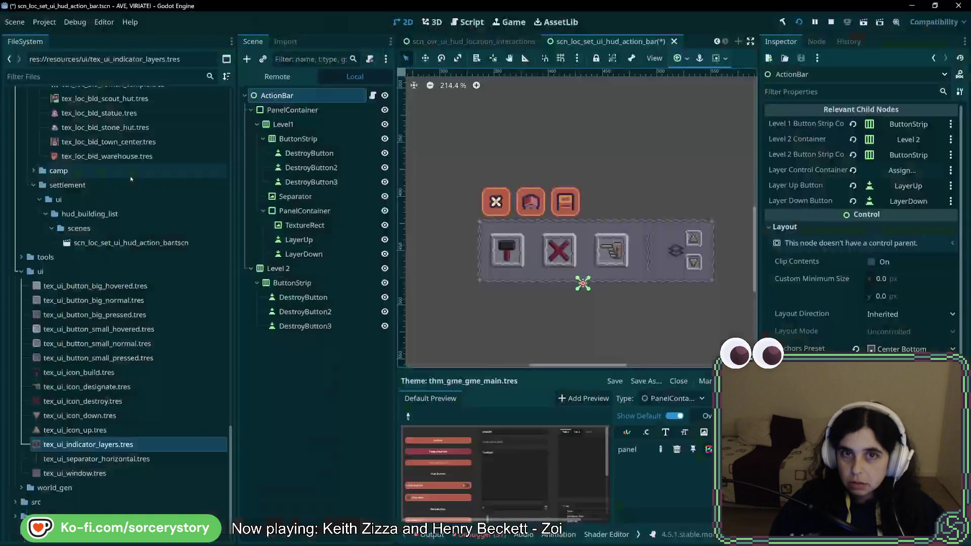
{"action": "left_click", "coordinate": [373, 96]}
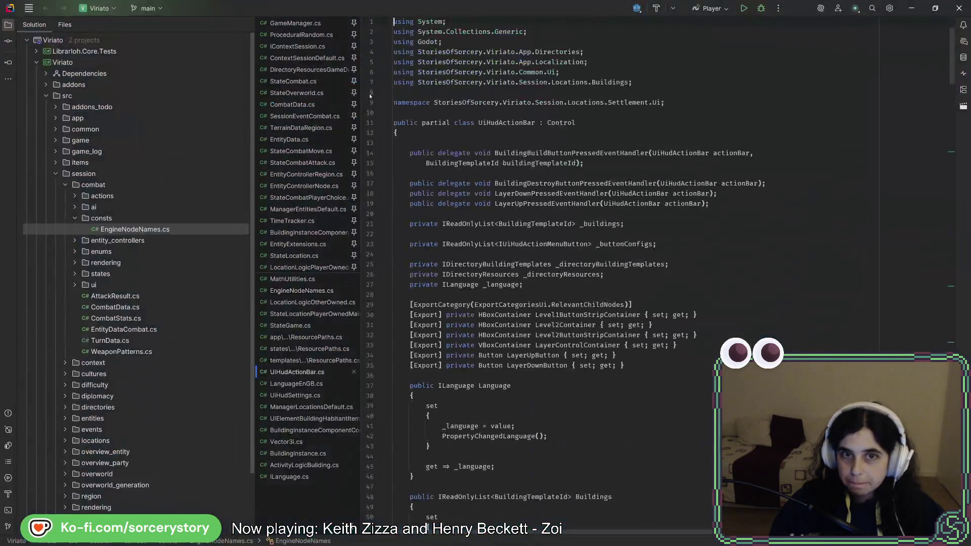
{"action": "left_click", "coordinate": [620, 380]}
{"action": "scroll", "coordinate": [583, 349], "scroll_direction": "down", "scroll_amount": 5}
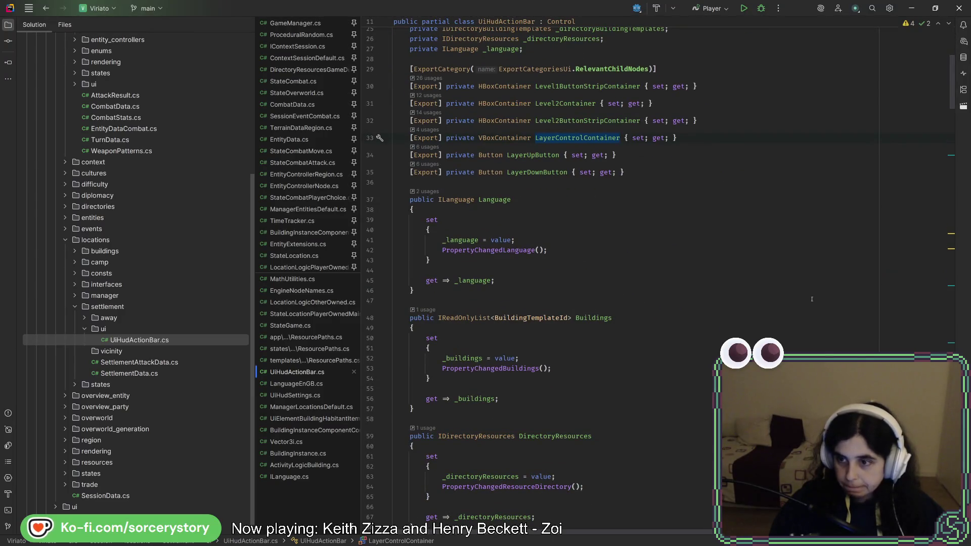
{"action": "left_click", "coordinate": [555, 137]}
{"action": "right_click", "coordinate": [557, 135]}
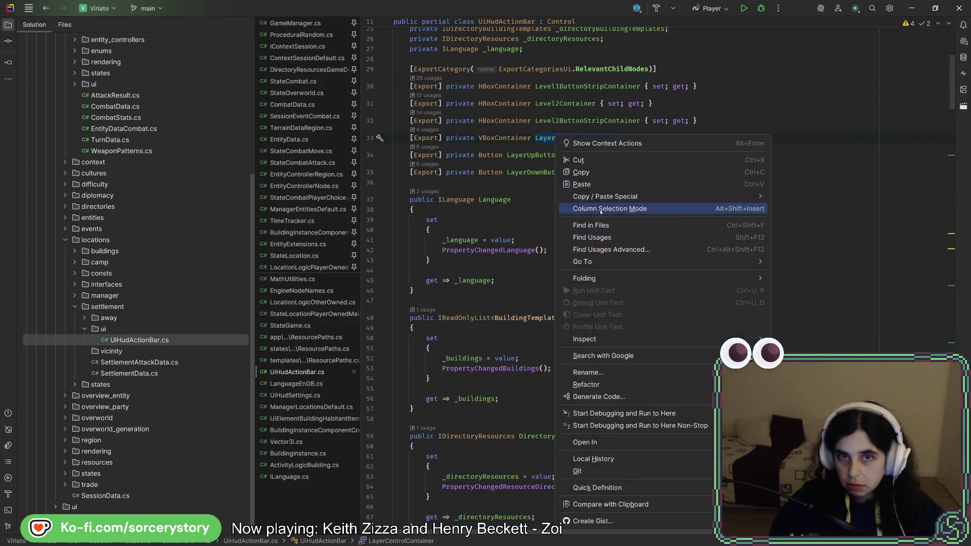
{"action": "left_click", "coordinate": [613, 240]}
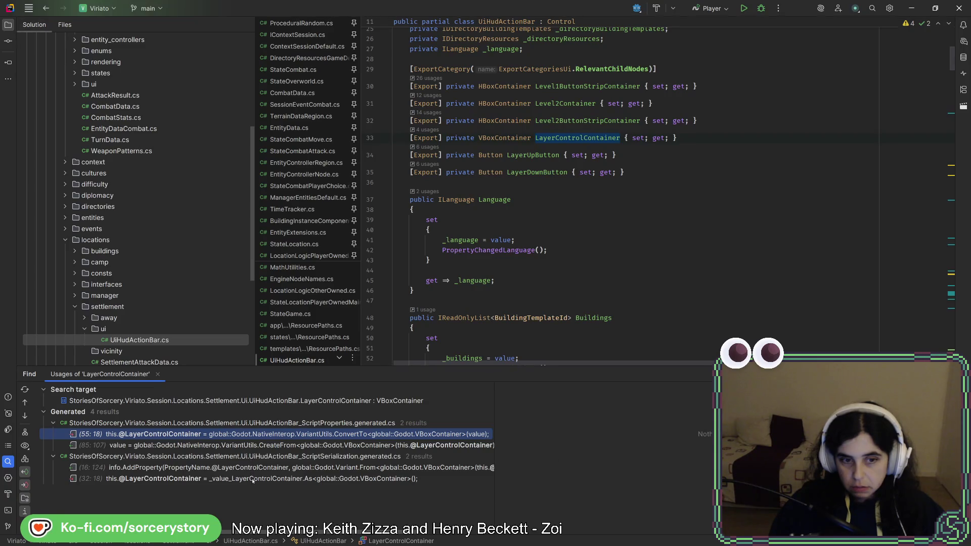
Delete the LayerControlContainer property line, save the script, and rebuild the .NET project
{"action": "left_click", "coordinate": [636, 138]}
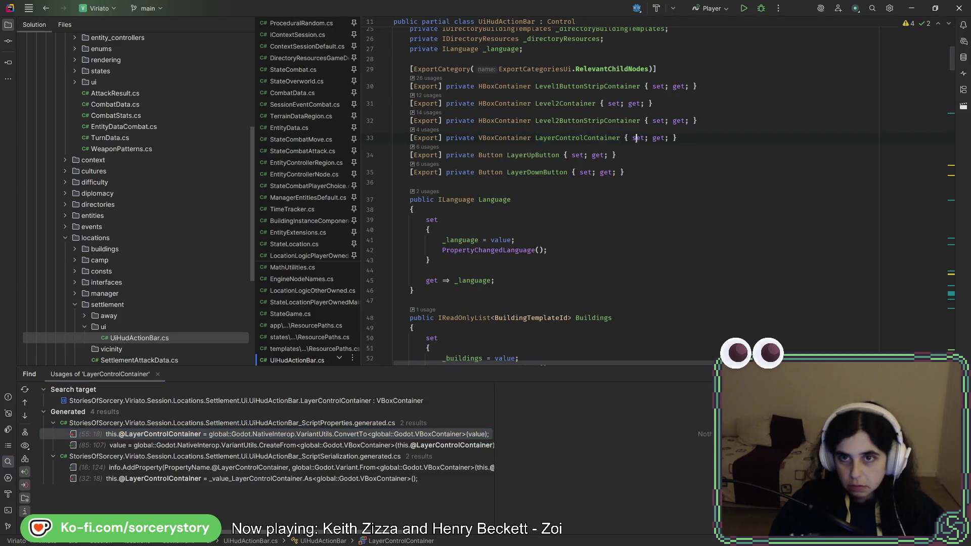
{"action": "left_click_drag", "start_coordinate": [713, 136], "coordinate": [727, 124]}
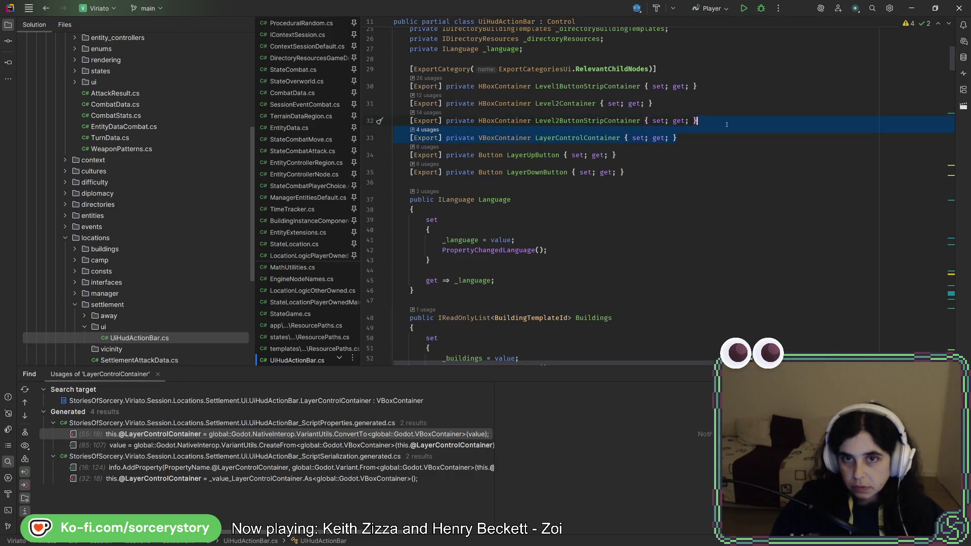
{"action": "key", "text": "Delete"}
{"action": "key", "text": "alt+Tab"}
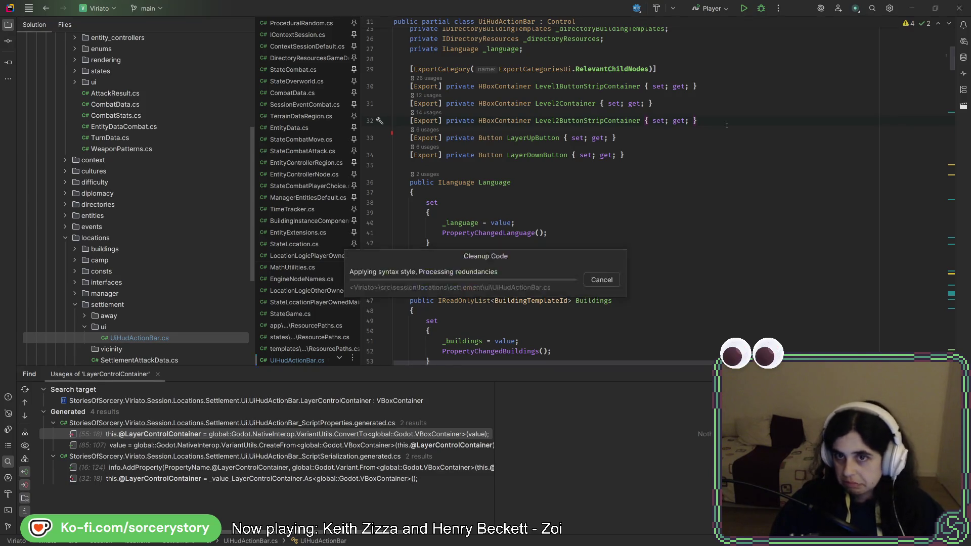
{"action": "left_click", "coordinate": [784, 28]}
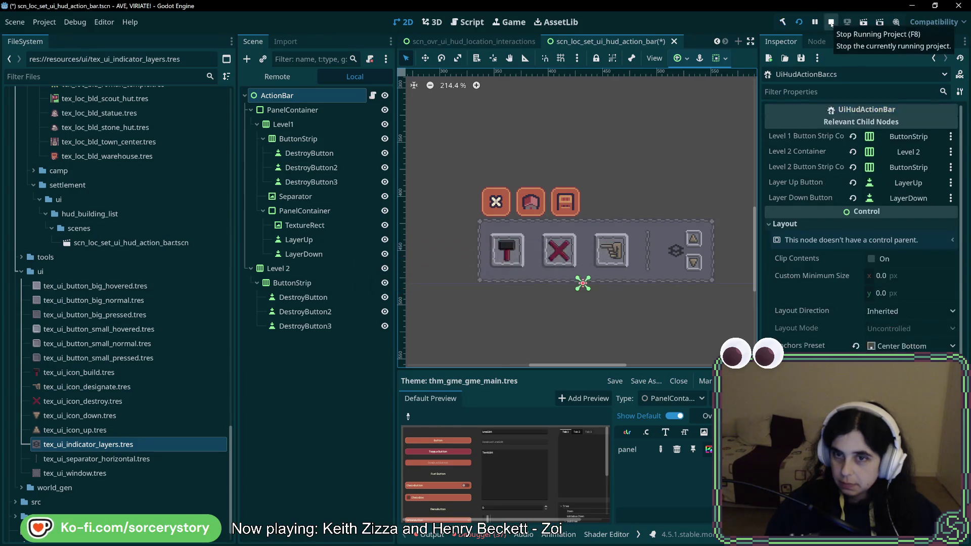
Restart the project to test the action bar, then close the game window
{"action": "left_click", "coordinate": [831, 23]}
{"action": "left_click", "coordinate": [799, 22]}
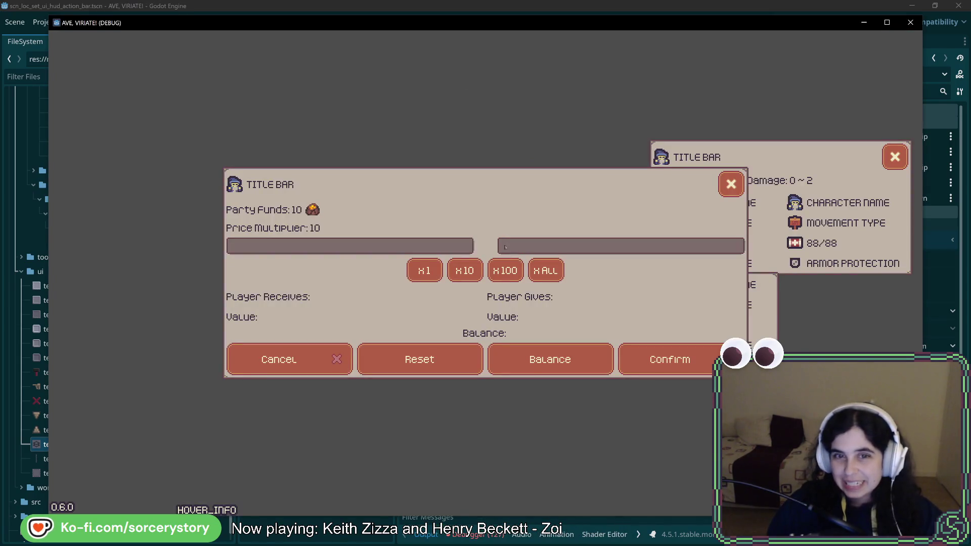
{"action": "left_click", "coordinate": [910, 22]}
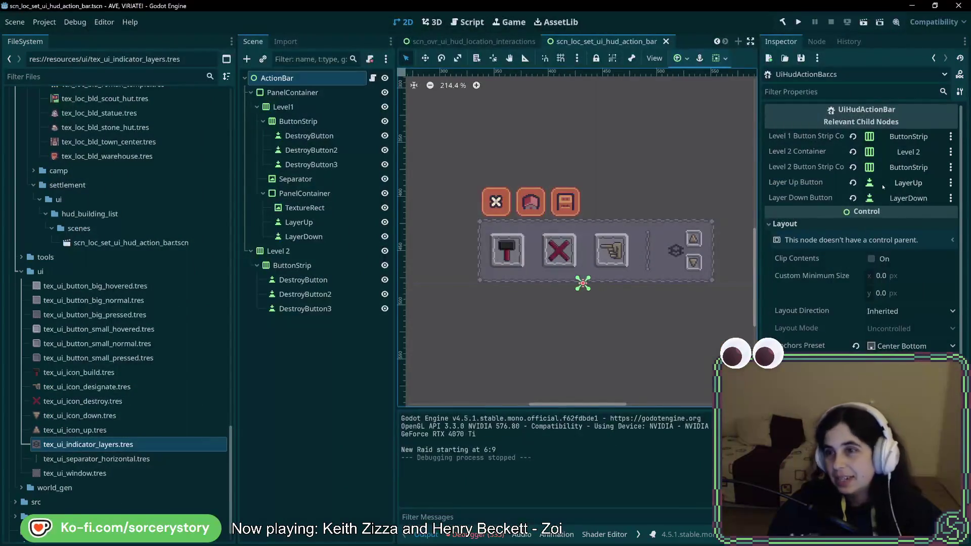
Review the 335 Debugger errors about a scene file that cannot be opened
{"action": "left_click", "coordinate": [476, 535]}
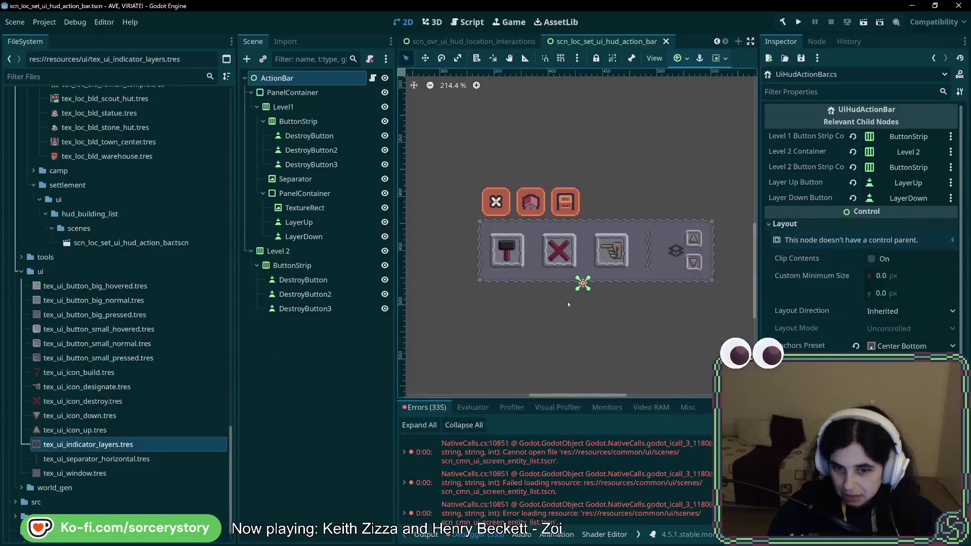
{"action": "mouse_move", "coordinate": [561, 449]}
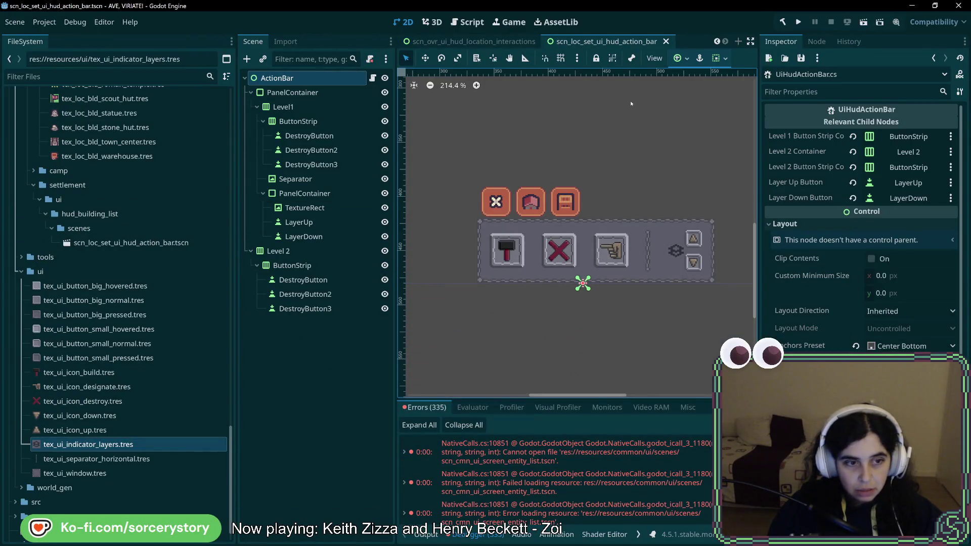
{"action": "mouse_move", "coordinate": [146, 306]}
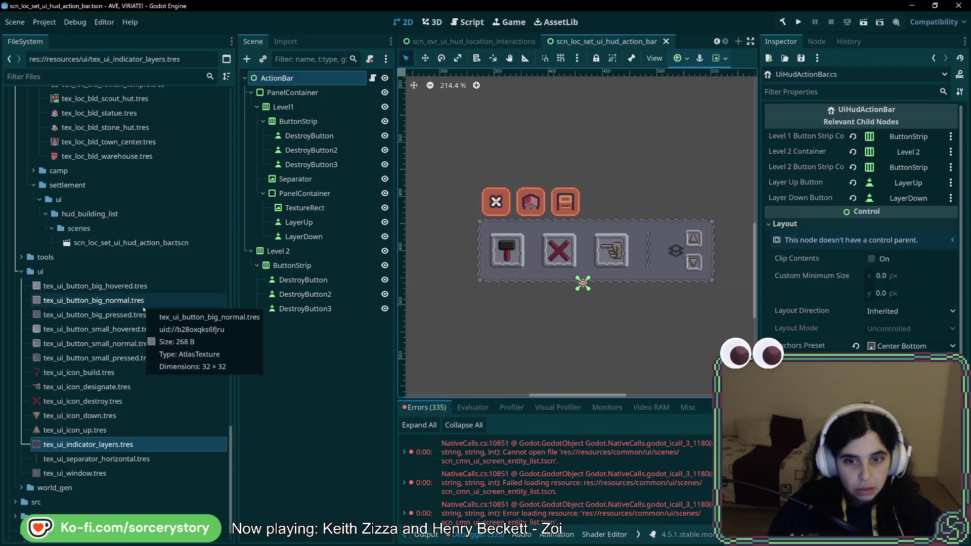
{"action": "key", "text": "alt+Tab"}
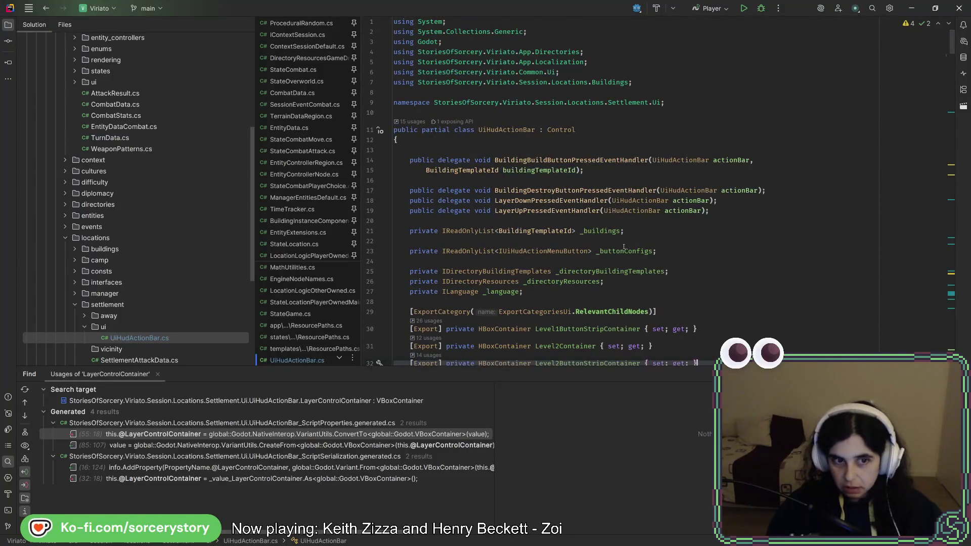
{"action": "key", "text": "alt+Tab"}
{"action": "scroll", "coordinate": [622, 249], "scroll_direction": "down", "scroll_amount": 5}
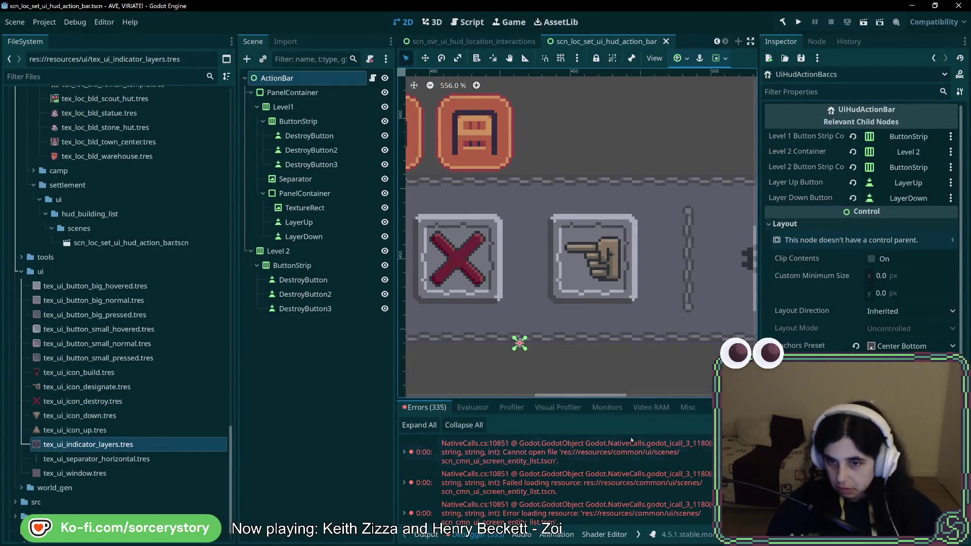
{"action": "mouse_move", "coordinate": [640, 442]}
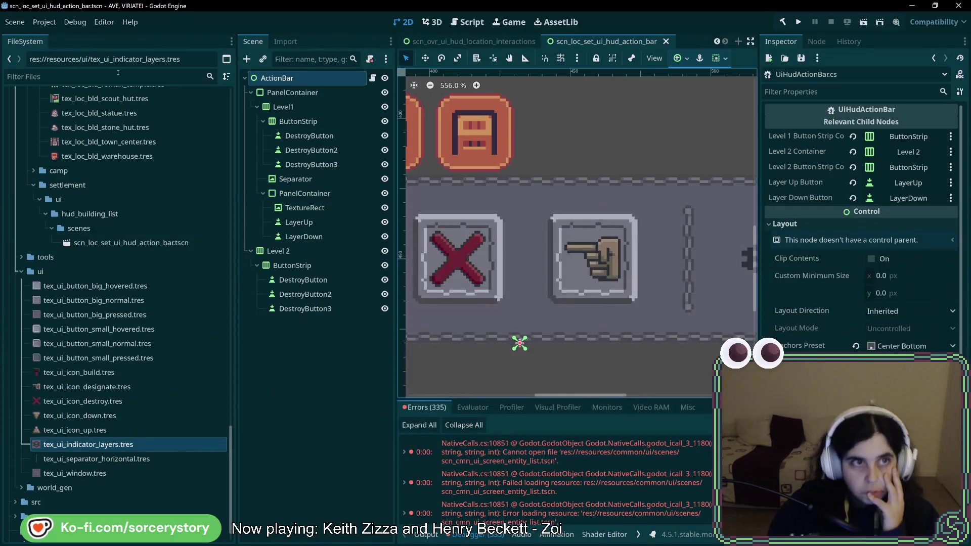
{"action": "left_click", "coordinate": [118, 74]}
Filter the FileSystem dock with 'scenen_' to list the project's screen scene files
{"action": "type", "text": "scen"}
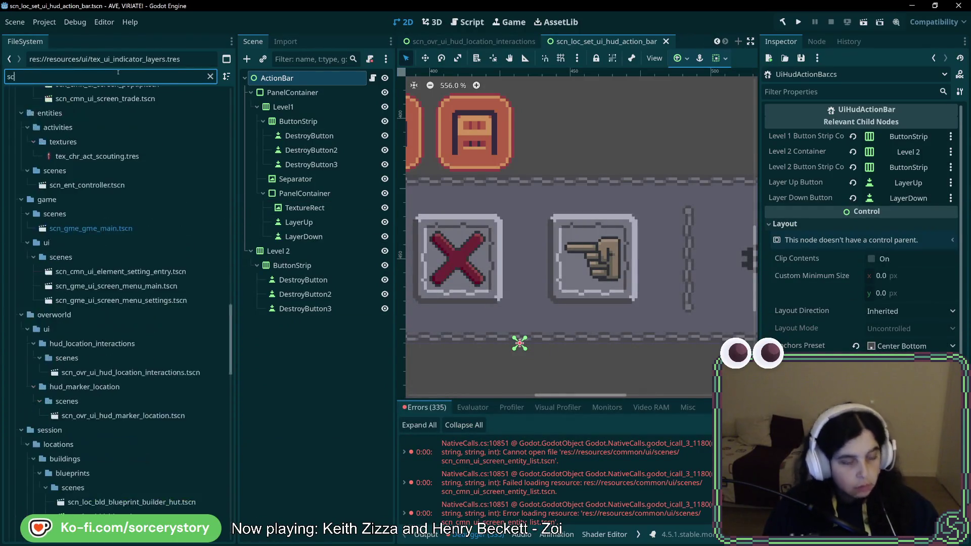
{"action": "type", "text": "en_"}
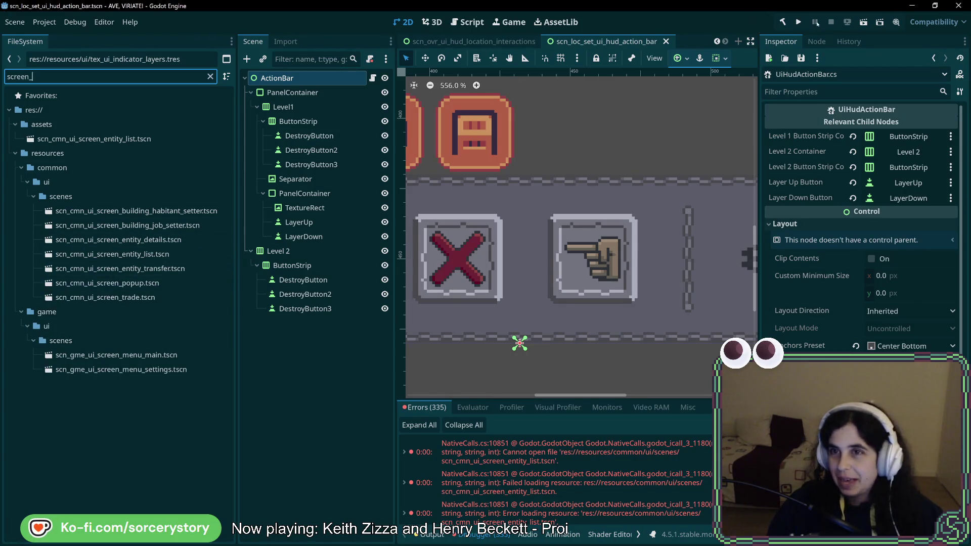
{"action": "left_click", "coordinate": [798, 22]}
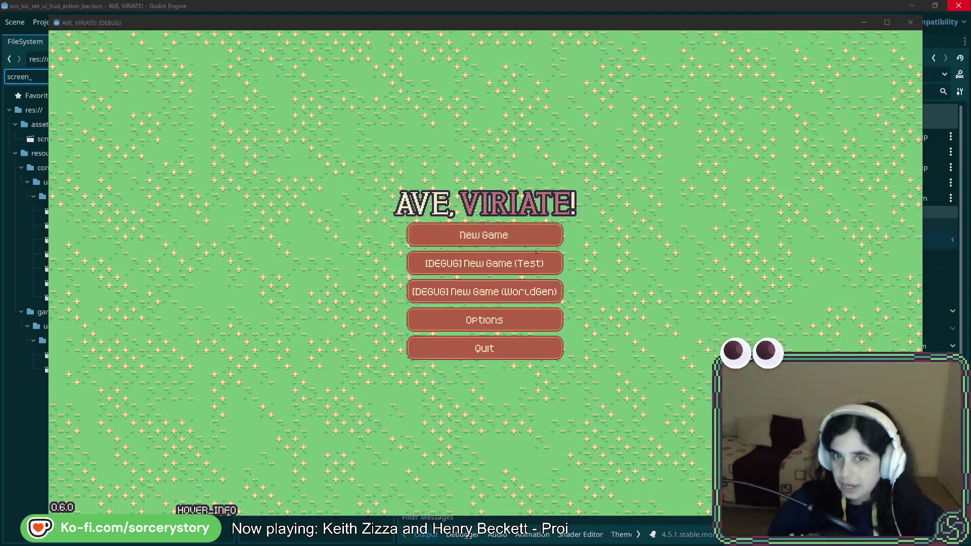
{"action": "left_click", "coordinate": [486, 234]}
{"action": "left_click", "coordinate": [568, 311]}
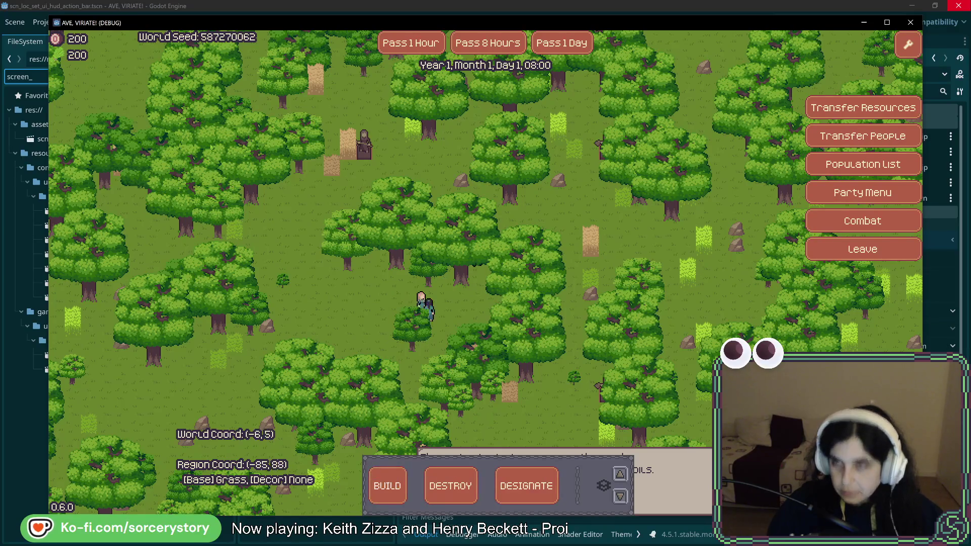
{"action": "left_click", "coordinate": [911, 23]}
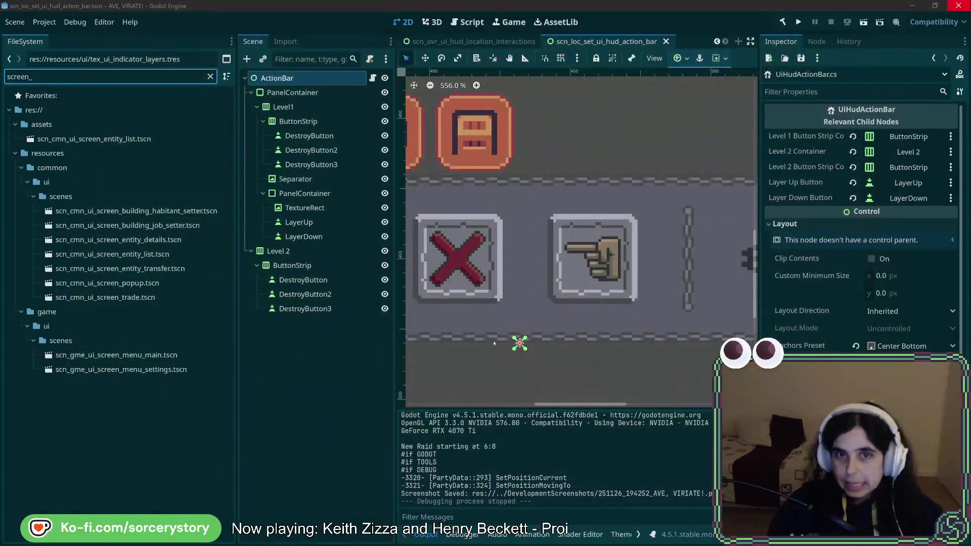
{"action": "key", "text": "alt+Tab"}
{"action": "scroll", "coordinate": [580, 312], "scroll_direction": "down", "scroll_amount": 10}
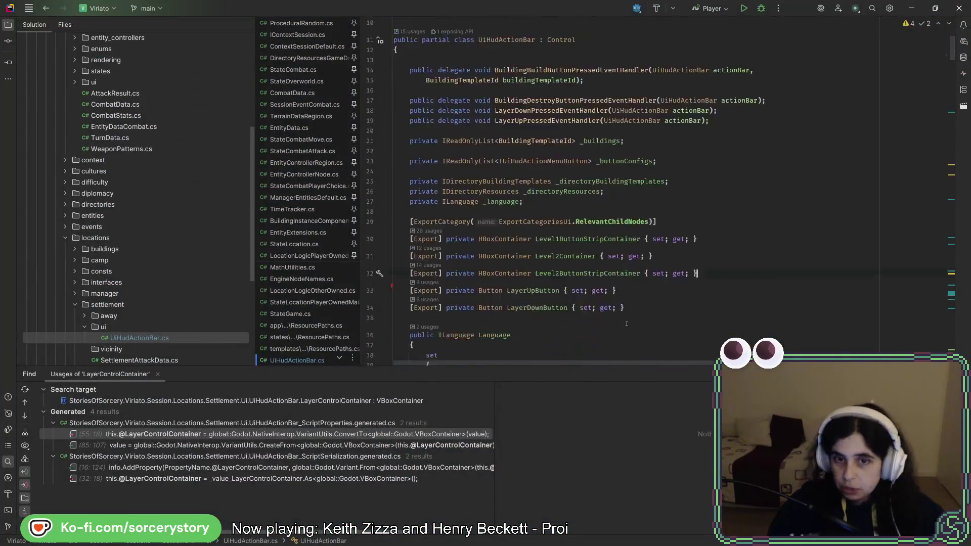
Find the currentButton.Text = buttonConfig.Tooltip line in OnButtonToggled and comment it out
{"action": "scroll", "coordinate": [580, 312], "scroll_direction": "down", "scroll_amount": 10}
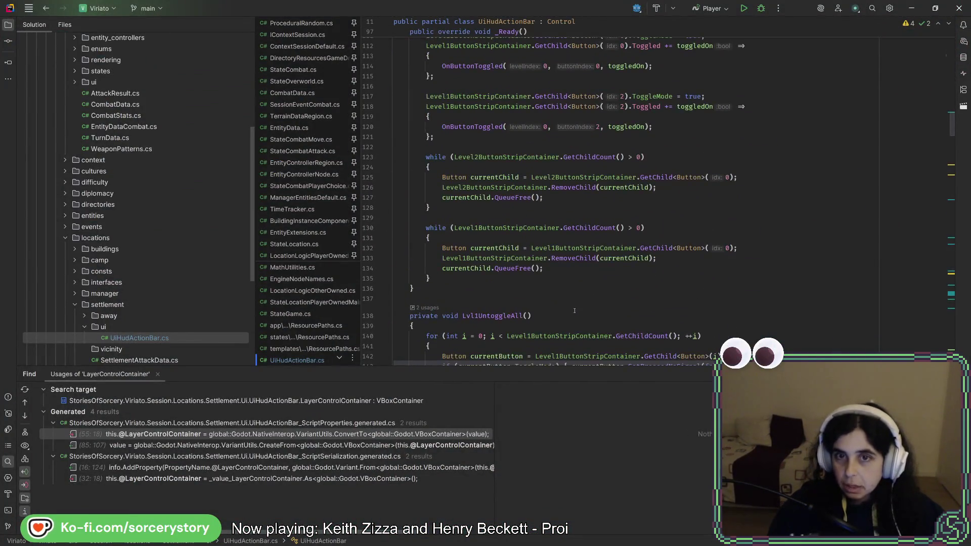
{"action": "scroll", "coordinate": [574, 301], "scroll_direction": "down", "scroll_amount": 3}
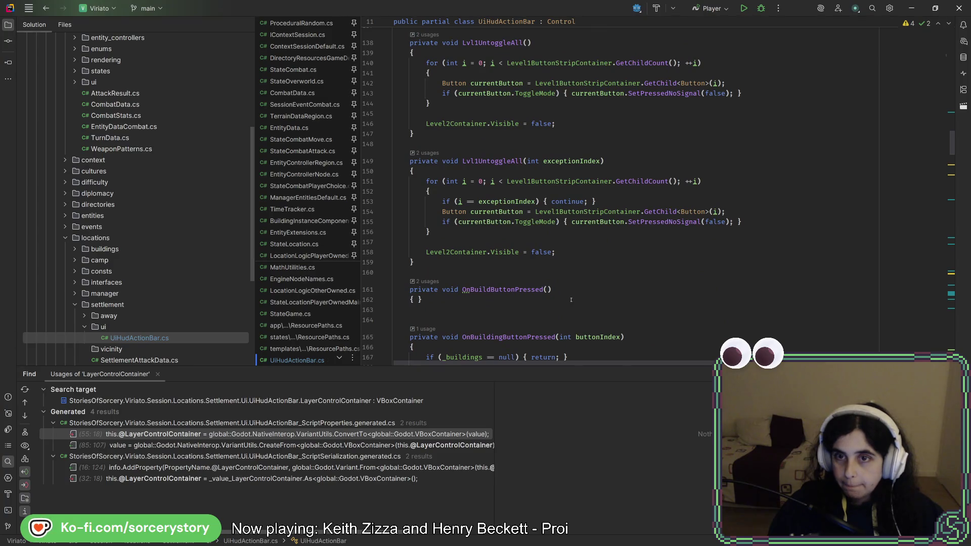
{"action": "scroll", "coordinate": [569, 296], "scroll_direction": "up", "scroll_amount": 7}
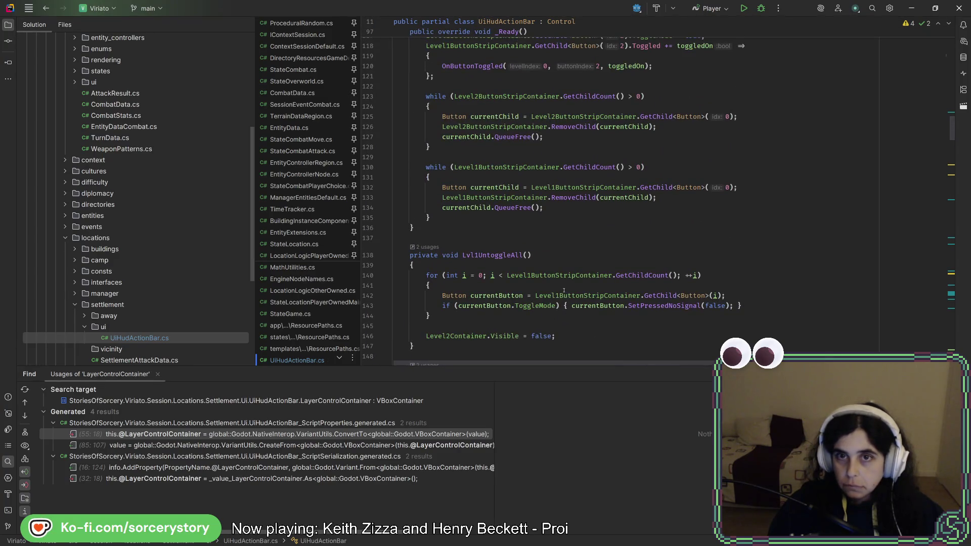
{"action": "scroll", "coordinate": [564, 290], "scroll_direction": "up", "scroll_amount": 6}
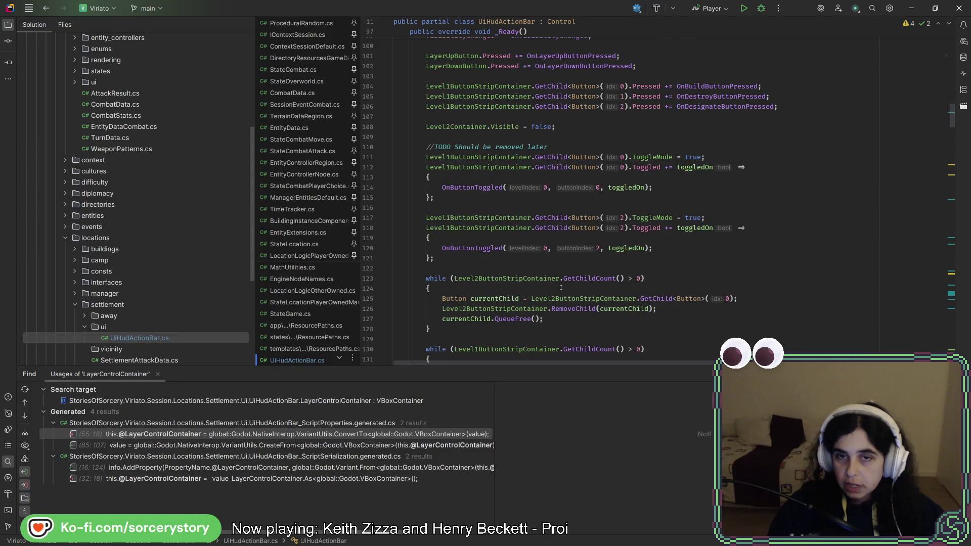
{"action": "scroll", "coordinate": [557, 290], "scroll_direction": "down", "scroll_amount": 20}
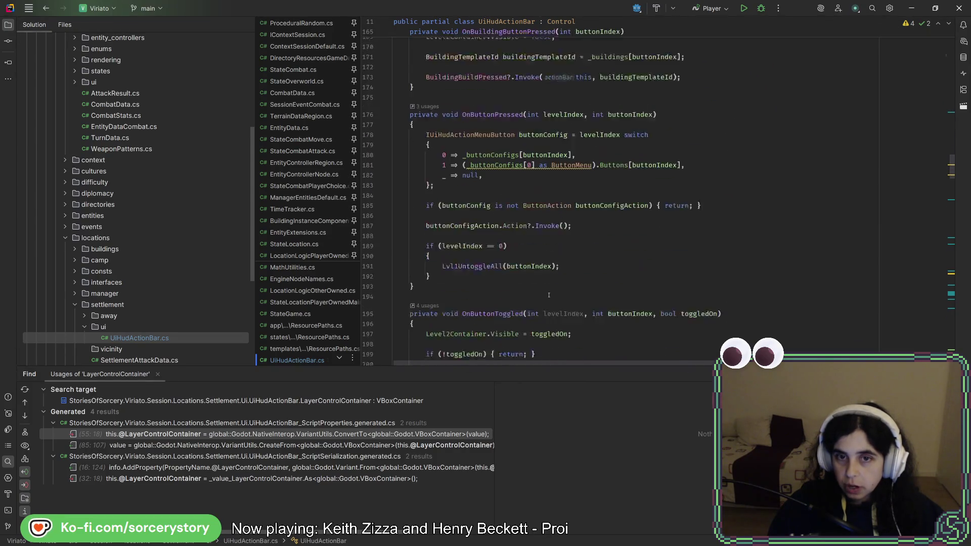
{"action": "scroll", "coordinate": [545, 295], "scroll_direction": "down", "scroll_amount": 7}
{"action": "scroll", "coordinate": [545, 293], "scroll_direction": "down", "scroll_amount": 8}
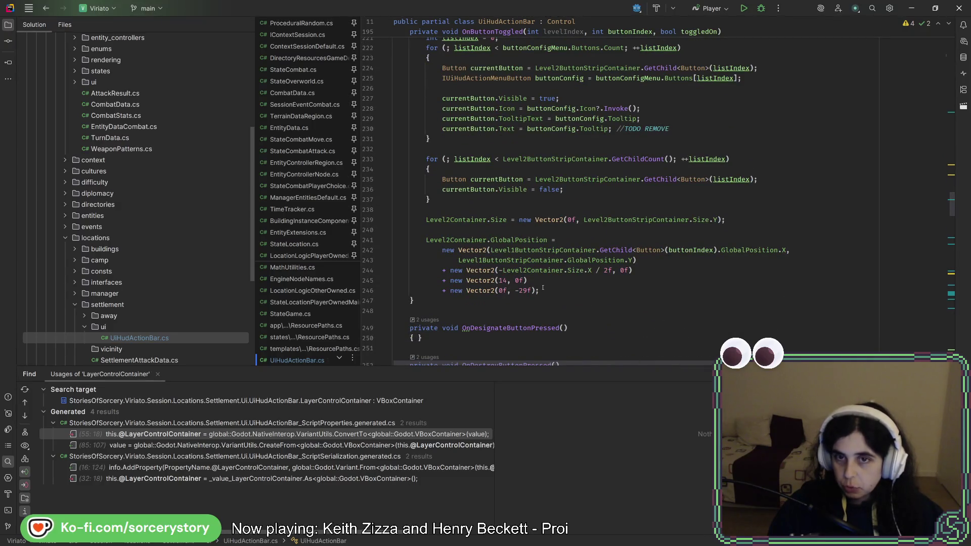
{"action": "scroll", "coordinate": [543, 288], "scroll_direction": "up", "scroll_amount": 6}
{"action": "left_click", "coordinate": [580, 311]}
Verify the commented-out Text line, then build and run the game from Godot
{"action": "scroll", "coordinate": [640, 302], "scroll_direction": "down", "scroll_amount": 20}
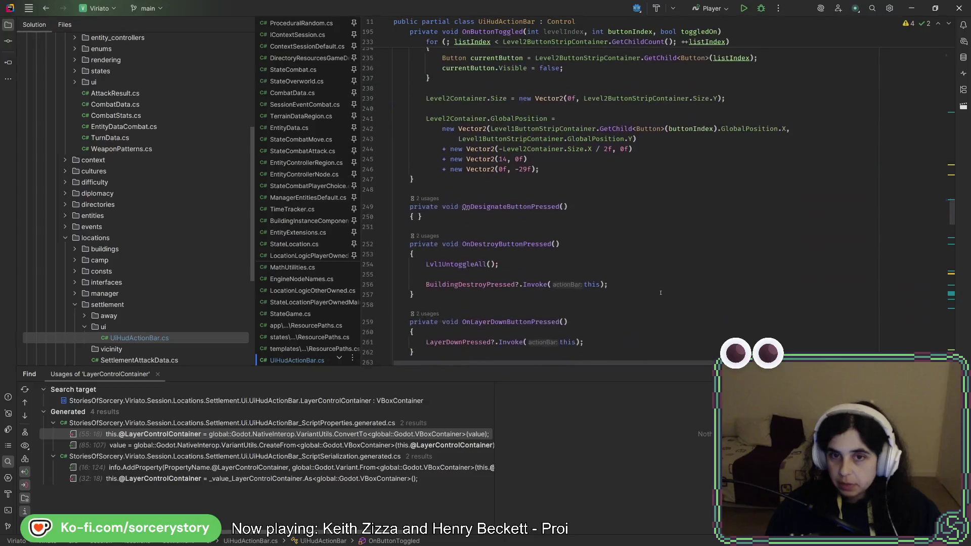
{"action": "scroll", "coordinate": [639, 302], "scroll_direction": "down", "scroll_amount": 20}
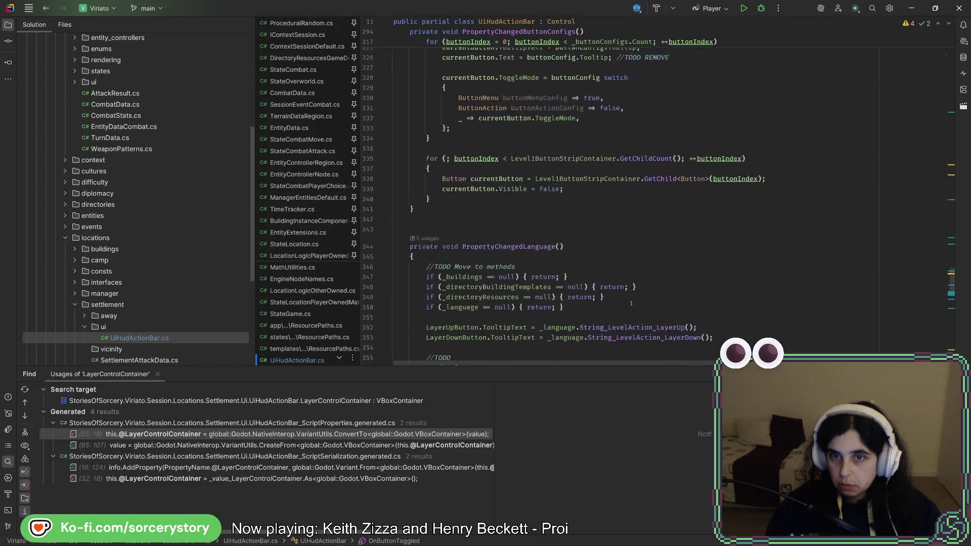
{"action": "scroll", "coordinate": [632, 299], "scroll_direction": "up", "scroll_amount": 20}
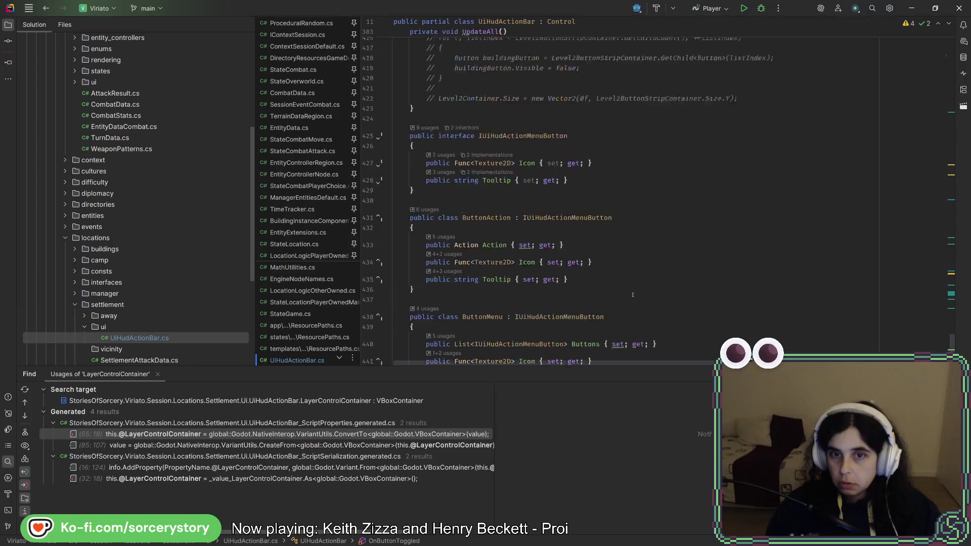
{"action": "scroll", "coordinate": [630, 293], "scroll_direction": "up", "scroll_amount": 20}
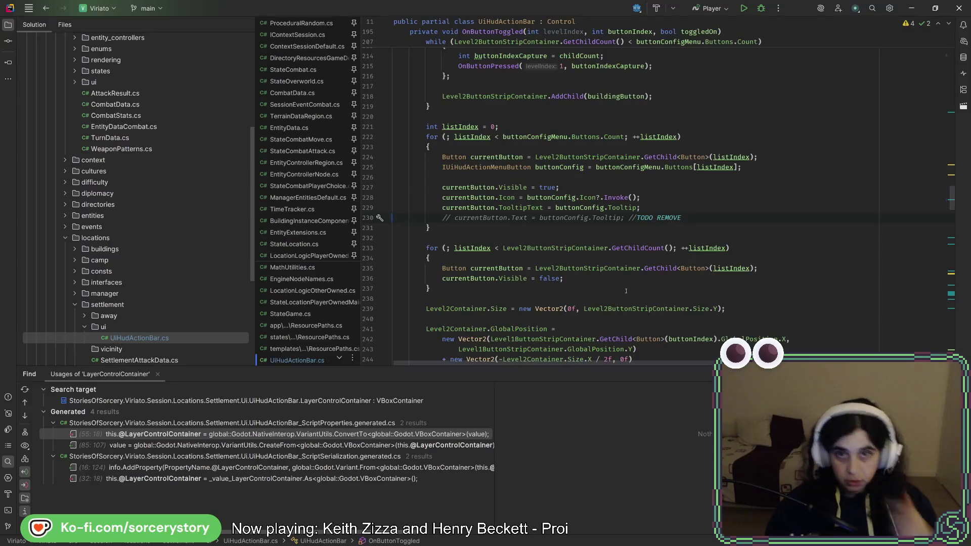
{"action": "scroll", "coordinate": [625, 290], "scroll_direction": "up", "scroll_amount": 2}
{"action": "double_click", "coordinate": [522, 278]}
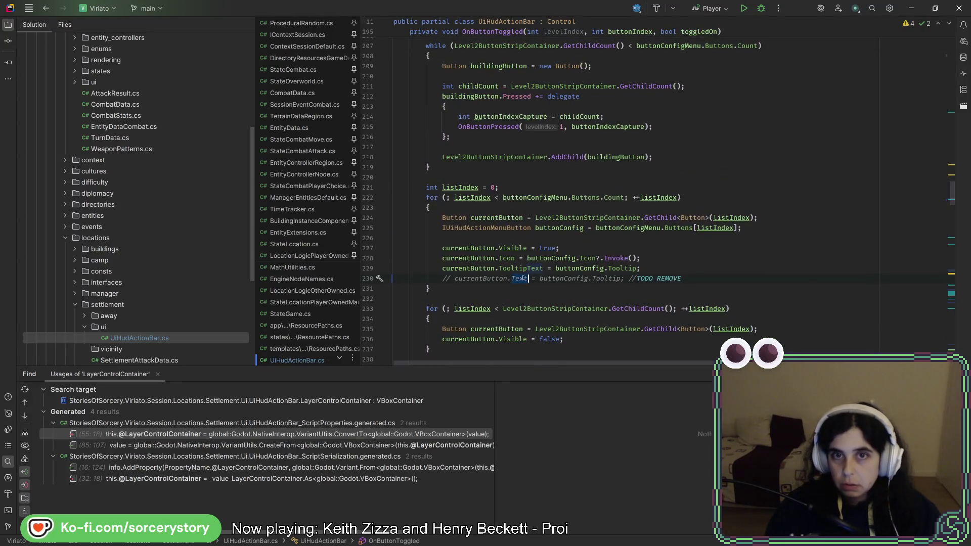
{"action": "scroll", "coordinate": [523, 278], "scroll_direction": "up", "scroll_amount": 6}
{"action": "scroll", "coordinate": [526, 273], "scroll_direction": "down", "scroll_amount": 3}
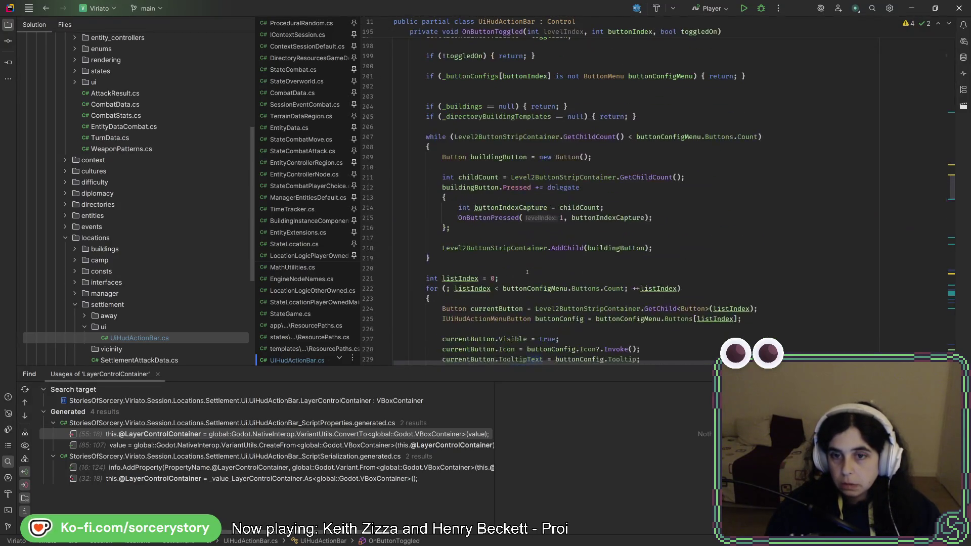
{"action": "scroll", "coordinate": [527, 272], "scroll_direction": "down", "scroll_amount": 2}
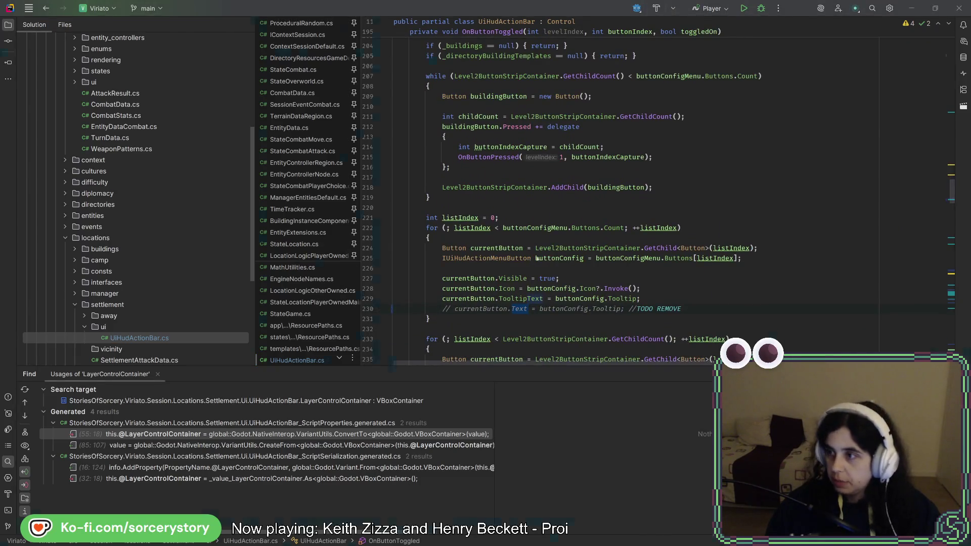
{"action": "key", "text": "alt+Tab"}
{"action": "left_click", "coordinate": [799, 22]}
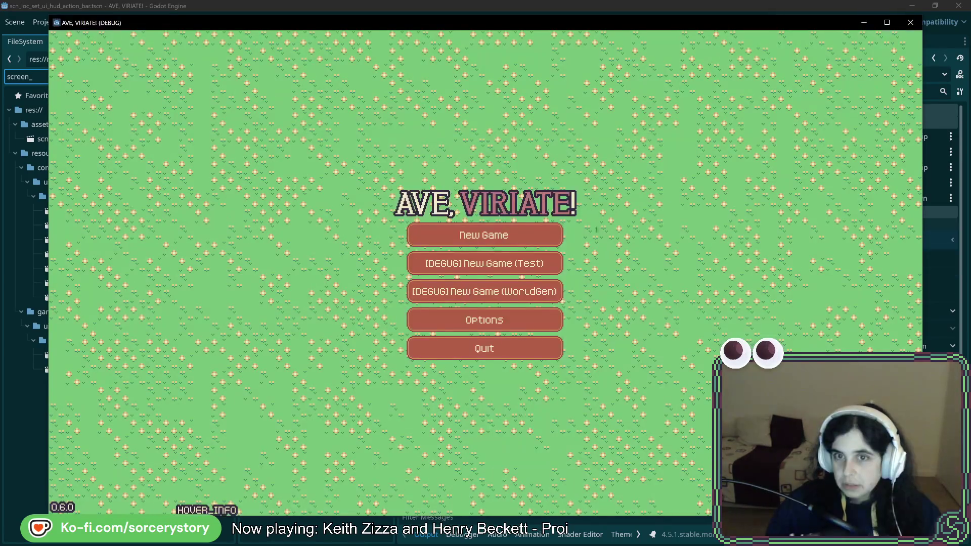
{"action": "left_click", "coordinate": [484, 235]}
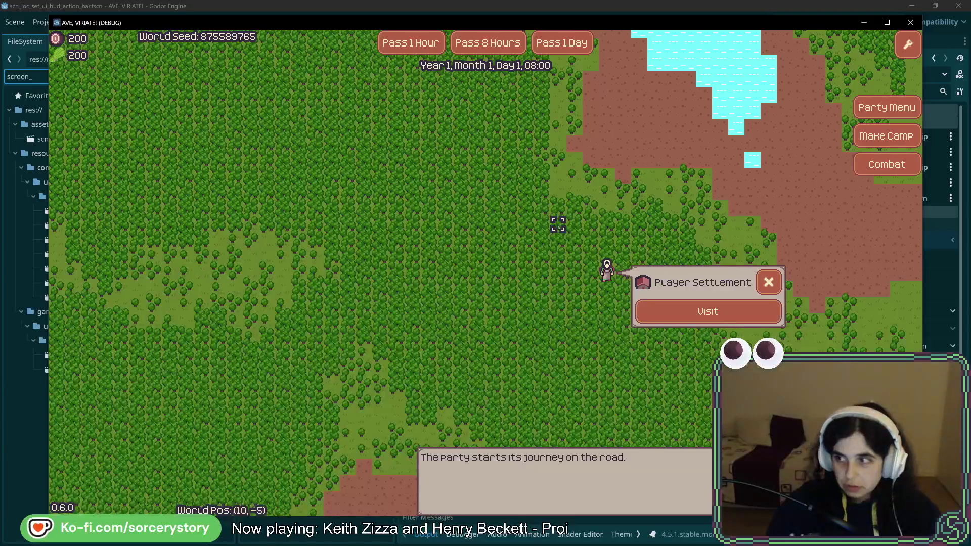
{"action": "left_click", "coordinate": [702, 302]}
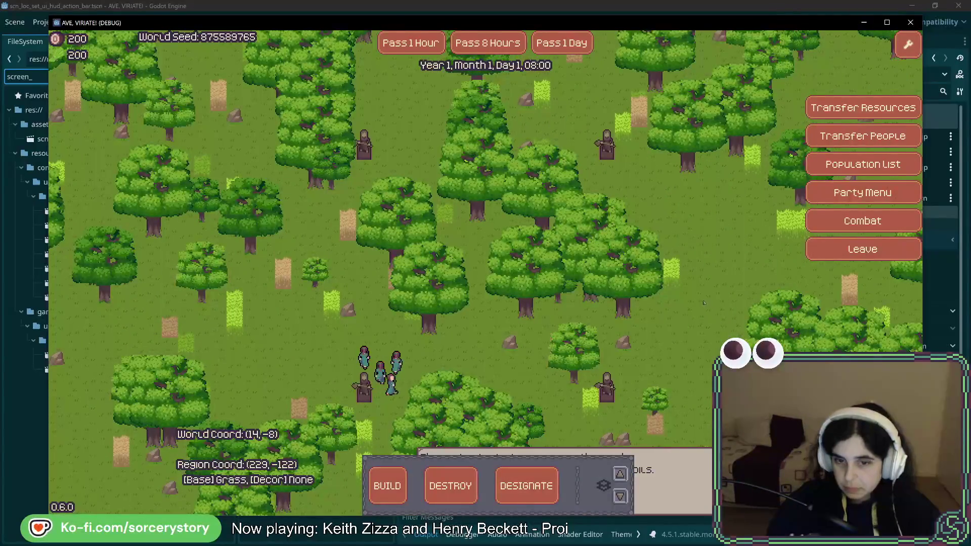
{"action": "left_click", "coordinate": [911, 22]}
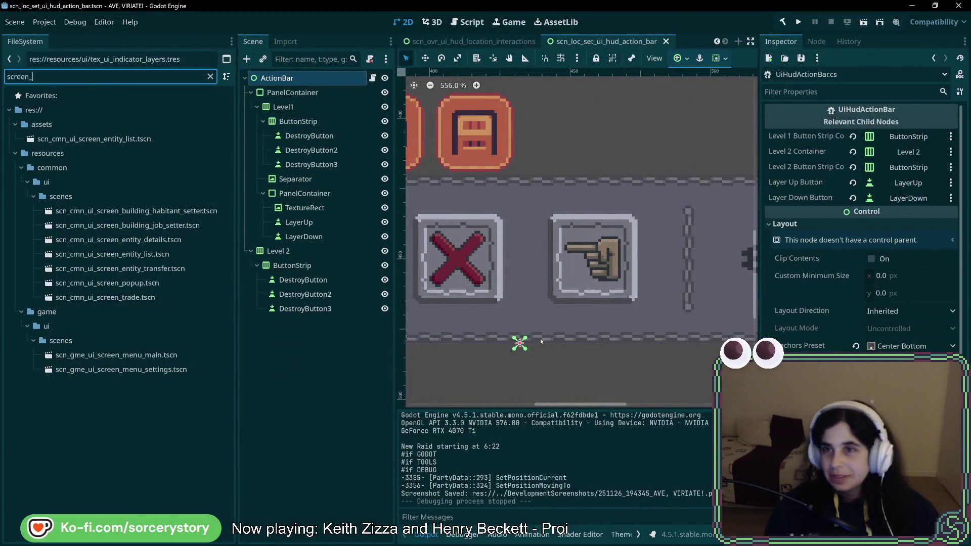
Comment out the level-1 currentButton.Text = buttonConfig.Tooltip line in PropertyChangedButtonConfigs and run the project
{"action": "key", "text": "alt+Tab"}
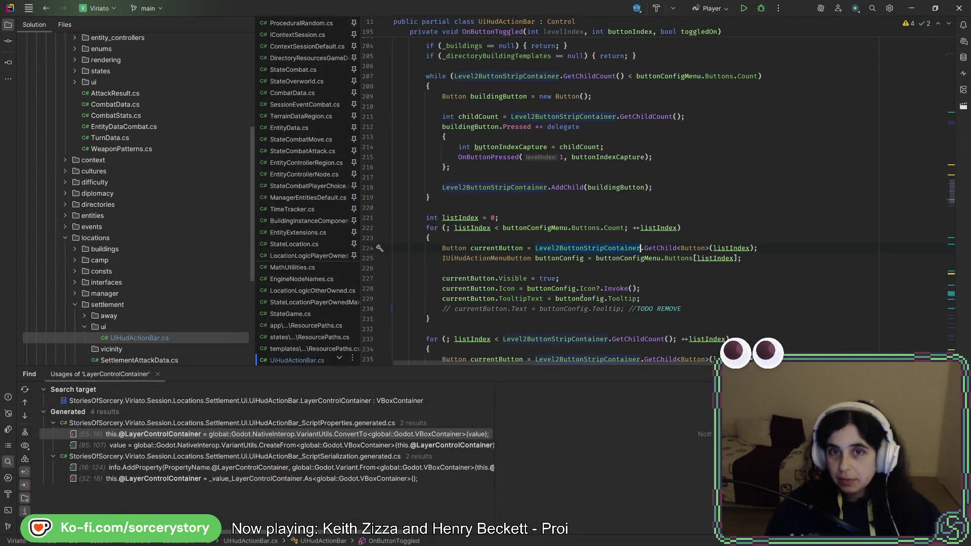
{"action": "scroll", "coordinate": [582, 253], "scroll_direction": "up", "scroll_amount": 6}
{"action": "scroll", "coordinate": [579, 292], "scroll_direction": "down", "scroll_amount": 20}
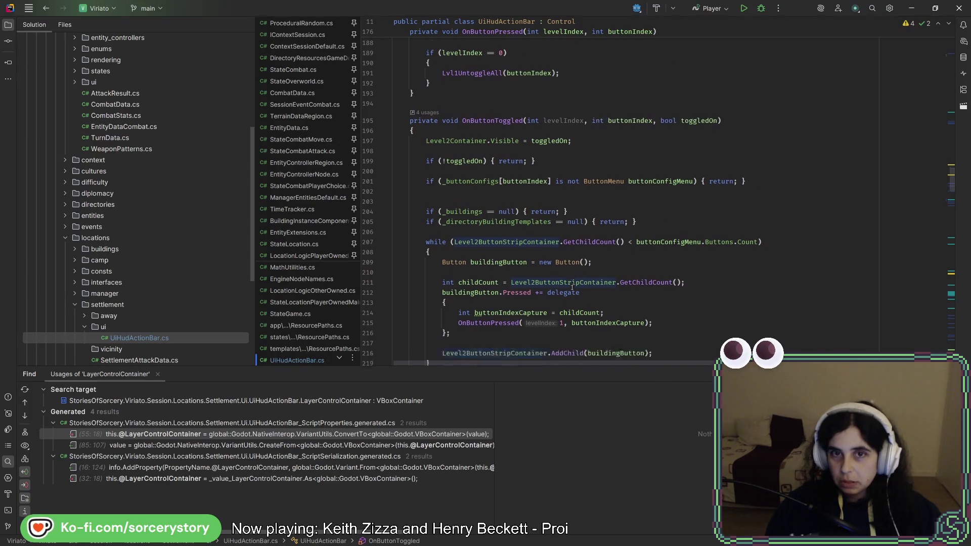
{"action": "scroll", "coordinate": [570, 276], "scroll_direction": "down", "scroll_amount": 15}
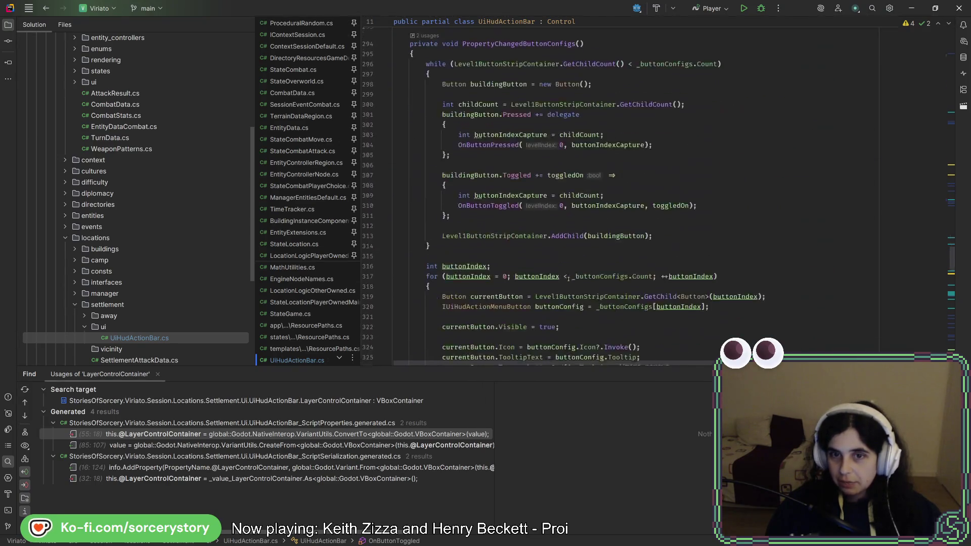
{"action": "left_click", "coordinate": [574, 189]}
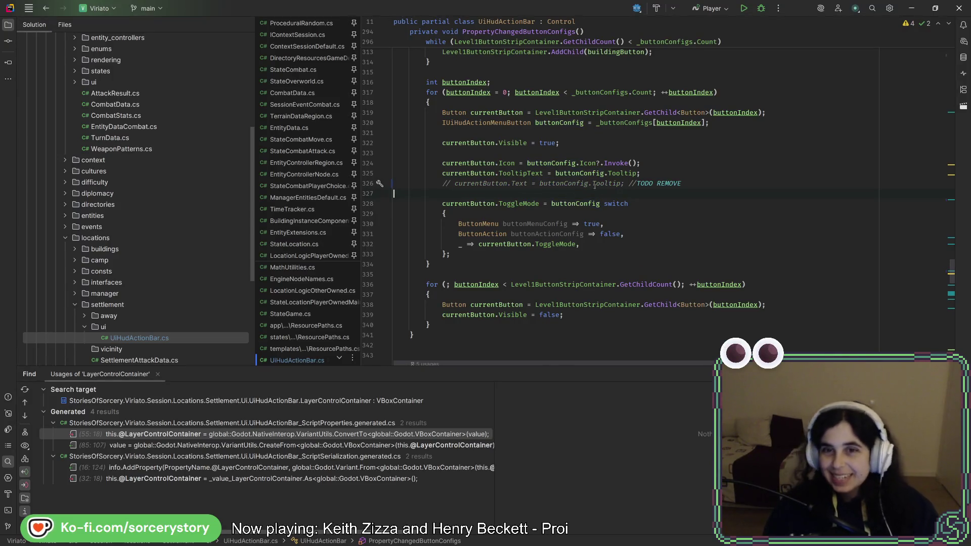
{"action": "key", "text": "alt+Tab"}
{"action": "left_click", "coordinate": [797, 23]}
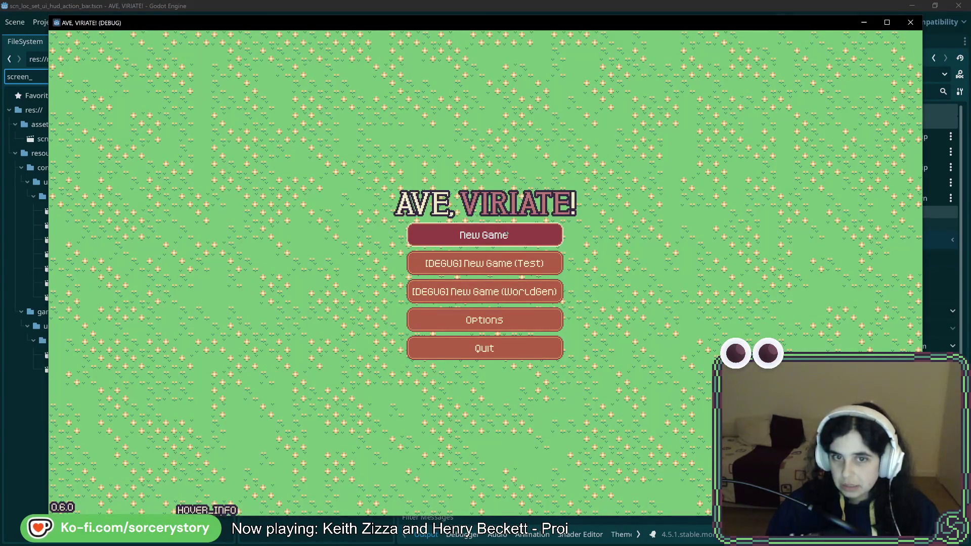
Start a New Game, visit the Player Settlement to check the icon-only action bar, then close it
{"action": "left_click", "coordinate": [507, 234]}
{"action": "left_click", "coordinate": [587, 311]}
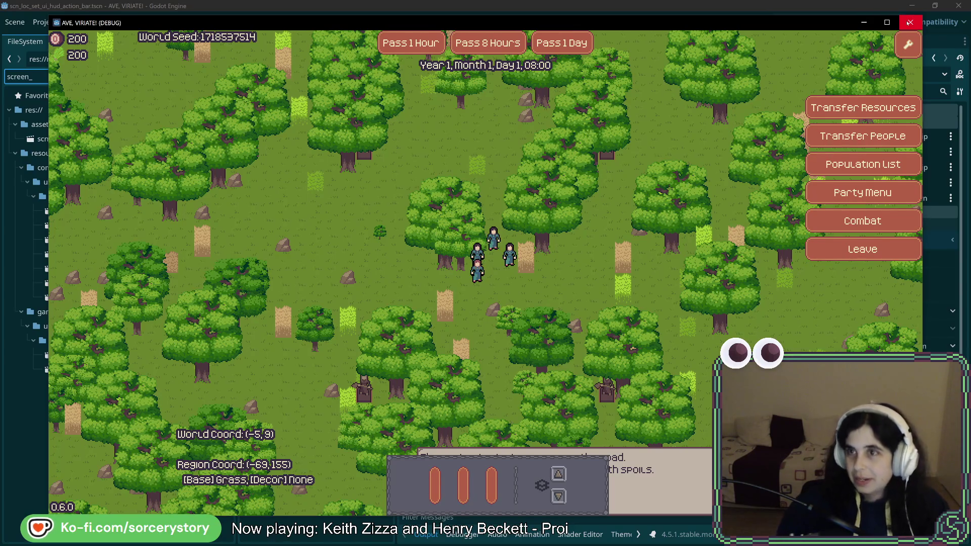
{"action": "left_click", "coordinate": [909, 23]}
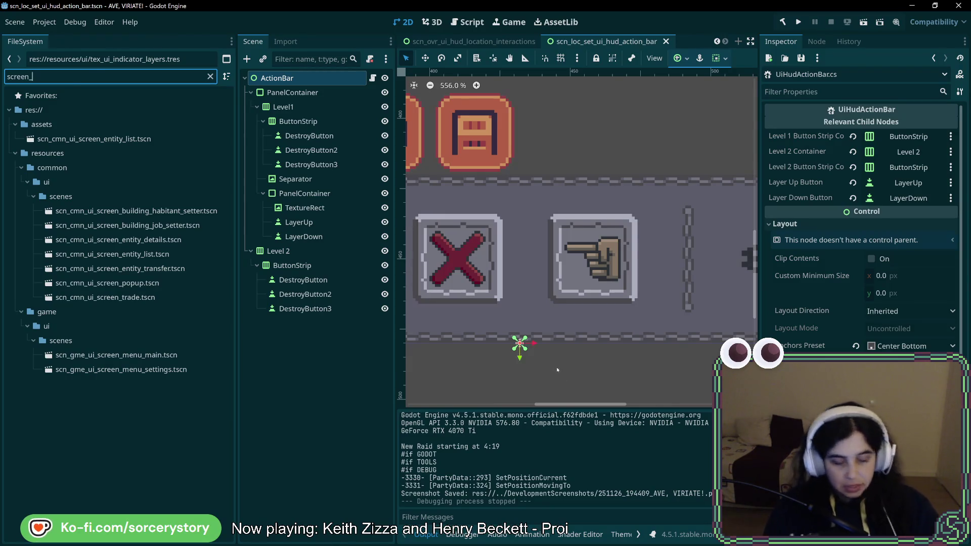
{"action": "key", "text": "alt+Tab"}
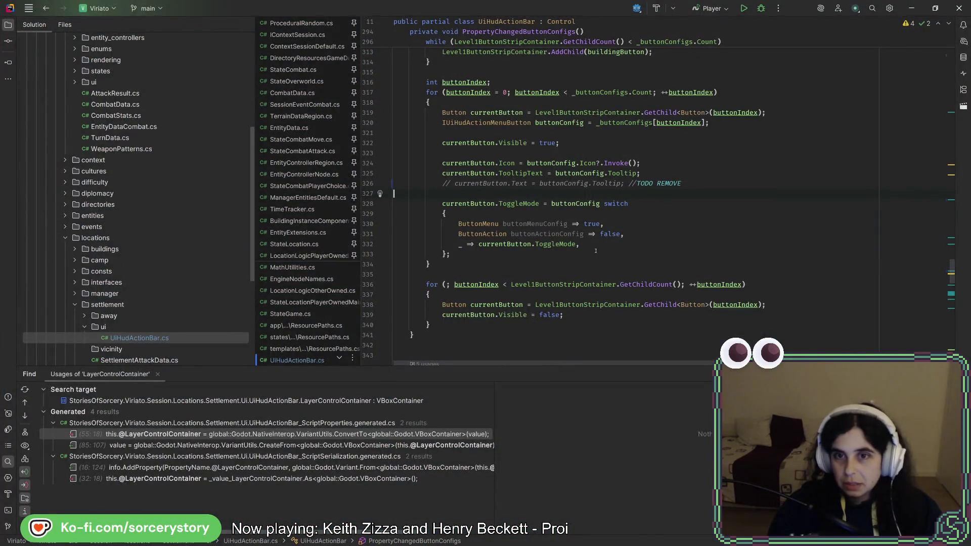
{"action": "key", "text": "alt+Tab"}
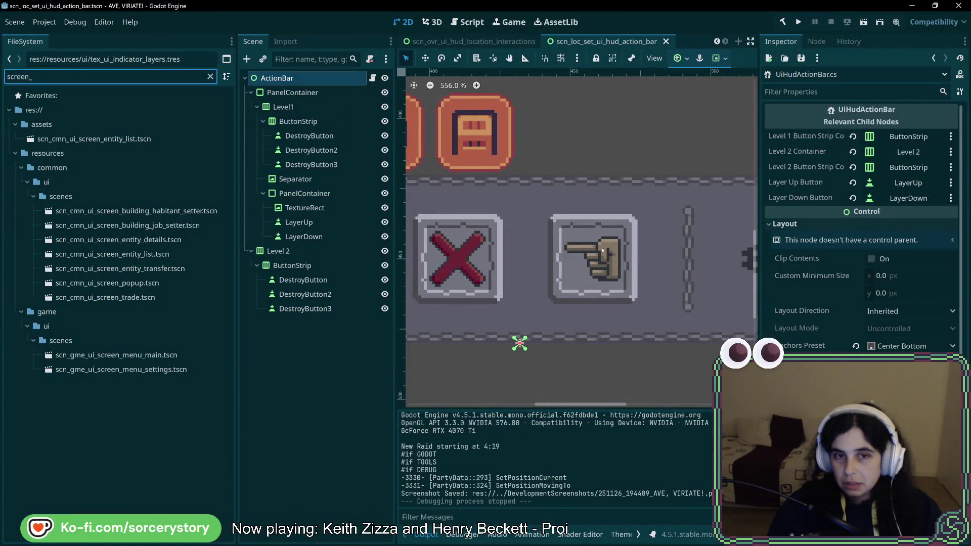
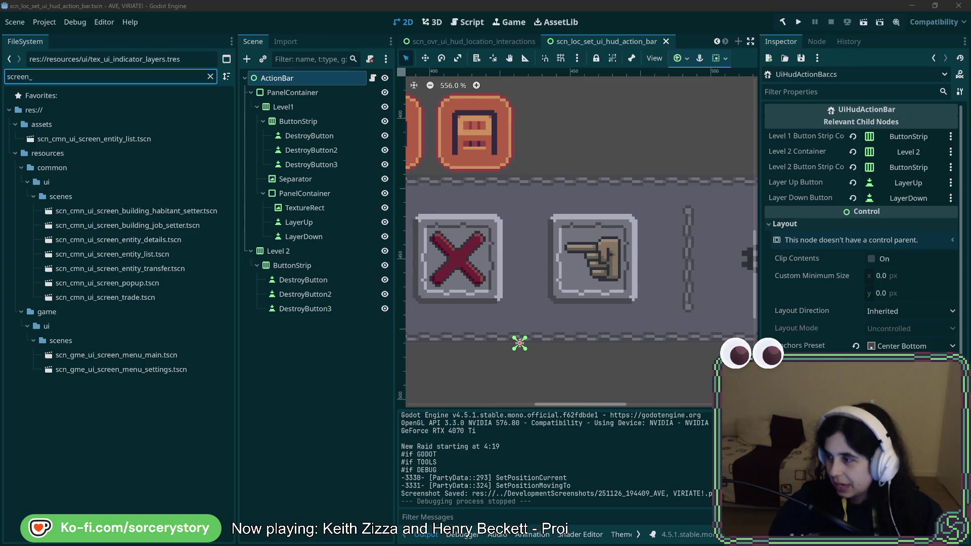
Zoom out to view the whole action bar, then bring up UiHudActionBar.cs in Rider
{"action": "scroll", "coordinate": [727, 232], "scroll_direction": "down", "scroll_amount": 3}
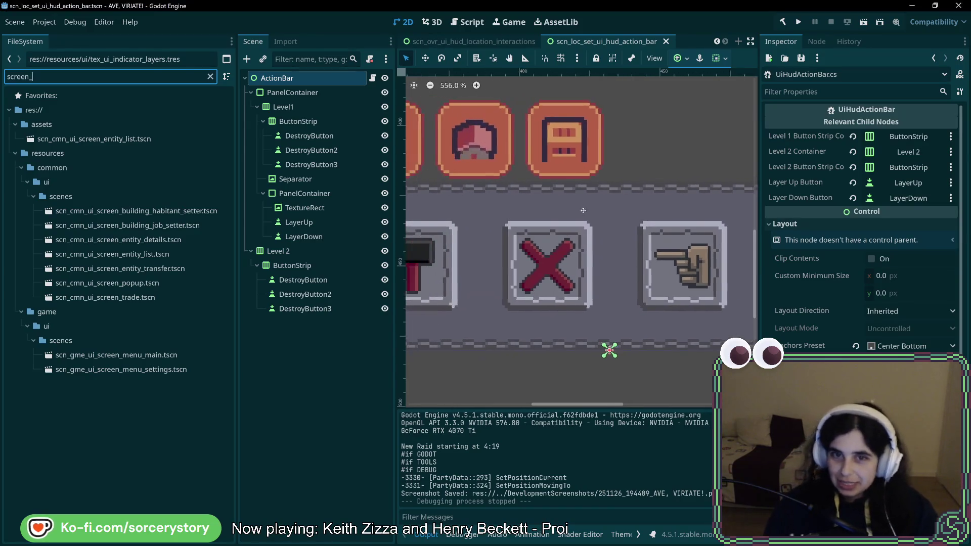
{"action": "scroll", "coordinate": [580, 223], "scroll_direction": "down", "scroll_amount": 3}
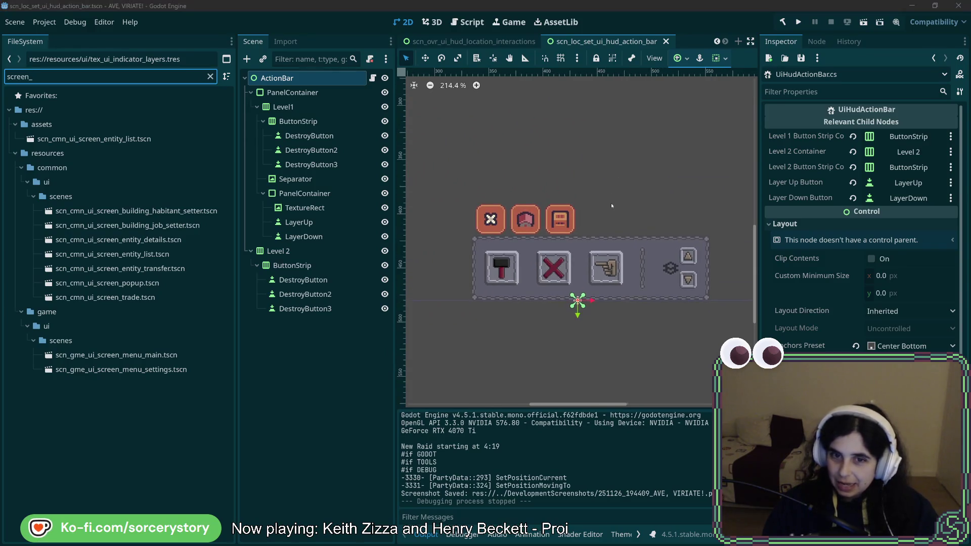
{"action": "key", "text": "alt+Tab"}
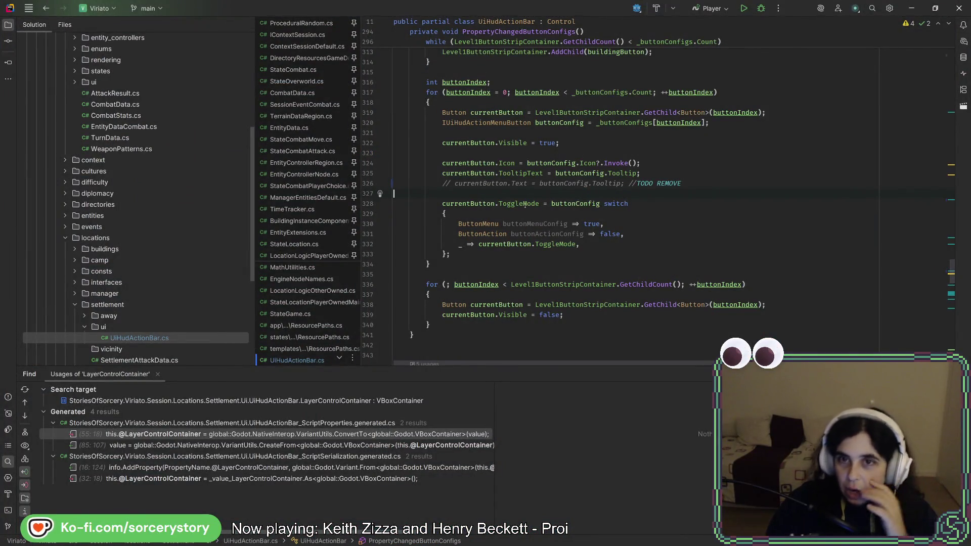
Below the buildingButton creation on line 298, begin a new 'buildingButton.' statement
{"action": "scroll", "coordinate": [524, 206], "scroll_direction": "up", "scroll_amount": 2}
{"action": "scroll", "coordinate": [524, 205], "scroll_direction": "up", "scroll_amount": 4}
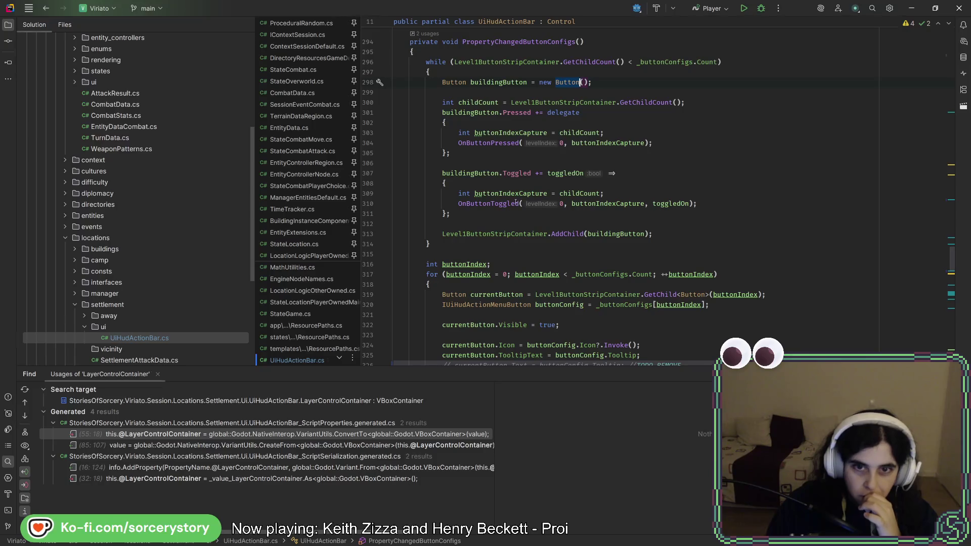
{"action": "scroll", "coordinate": [516, 203], "scroll_direction": "up", "scroll_amount": 4}
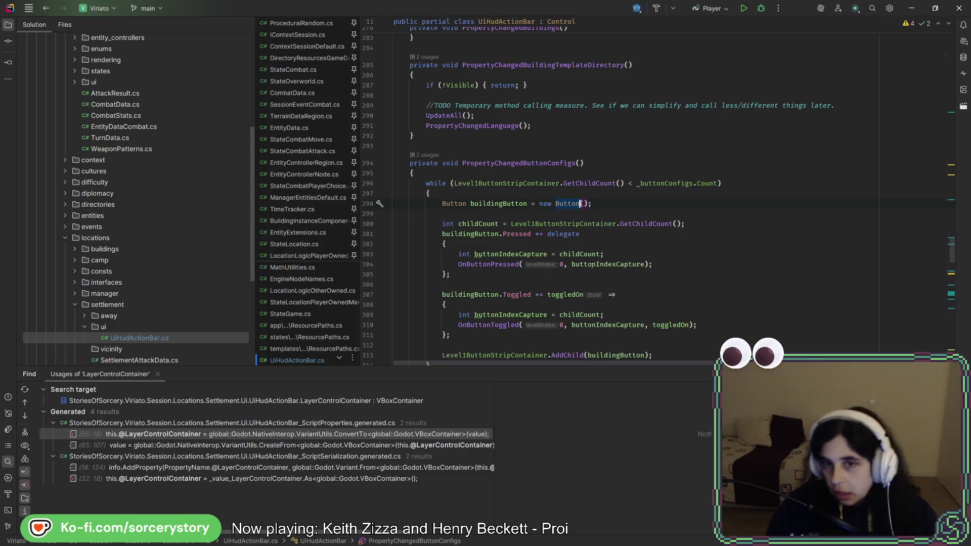
{"action": "scroll", "coordinate": [591, 264], "scroll_direction": "down", "scroll_amount": 2}
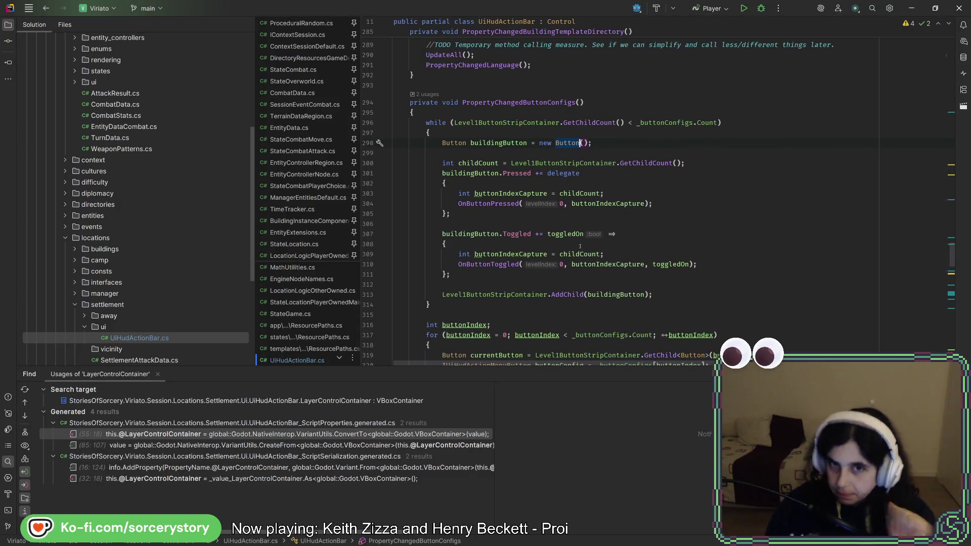
{"action": "key", "text": "End"}
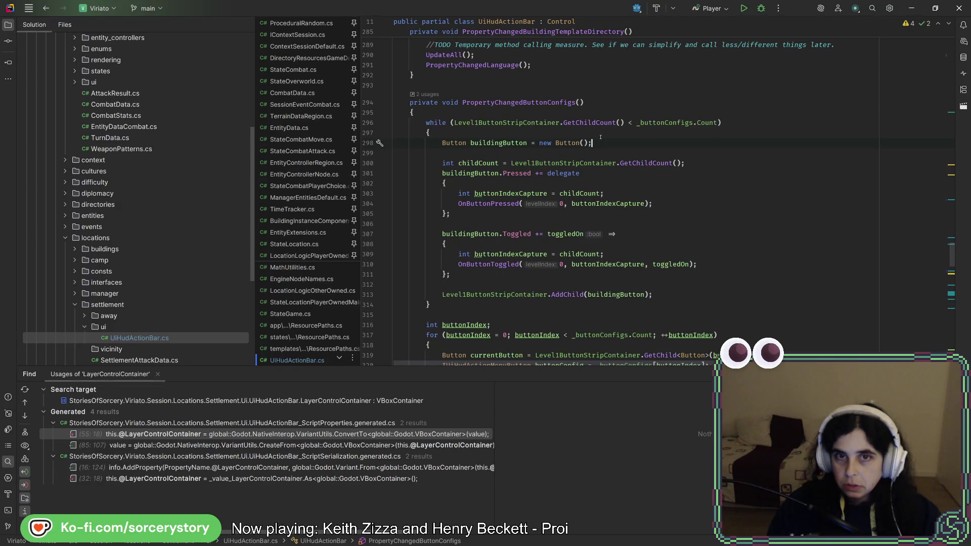
{"action": "key", "text": "Return"}
{"action": "key", "text": "Return"}
{"action": "type", "text": "bui"}
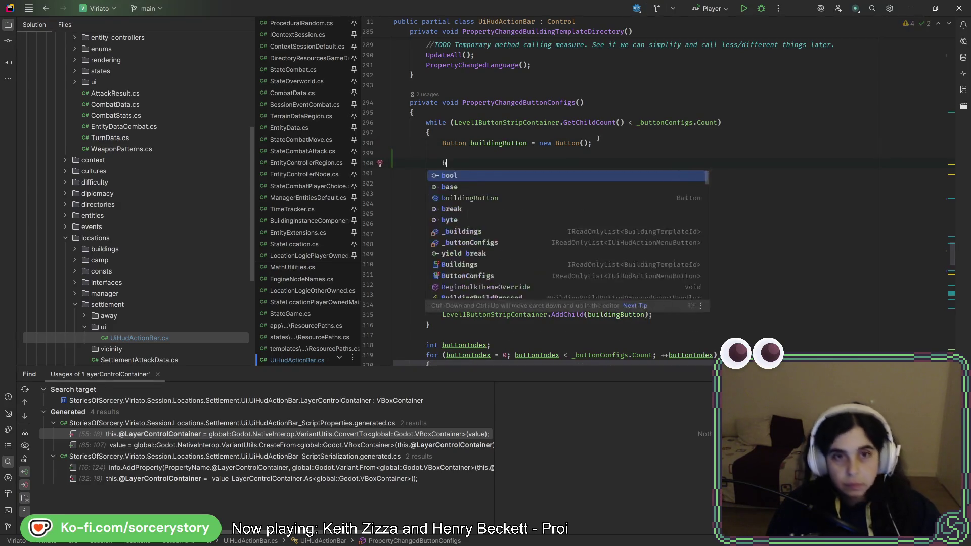
{"action": "key", "text": "Return"}
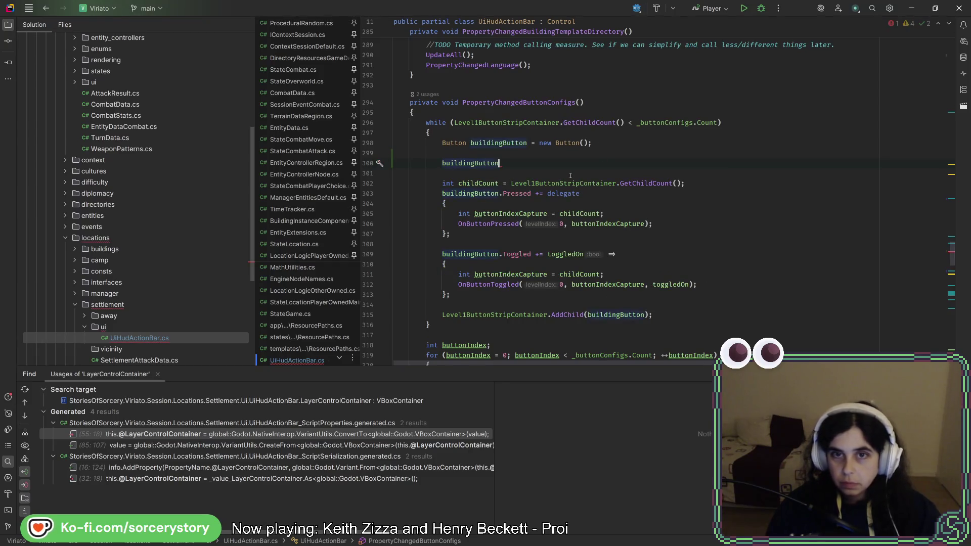
{"action": "scroll", "coordinate": [571, 175], "scroll_direction": "down", "scroll_amount": 4}
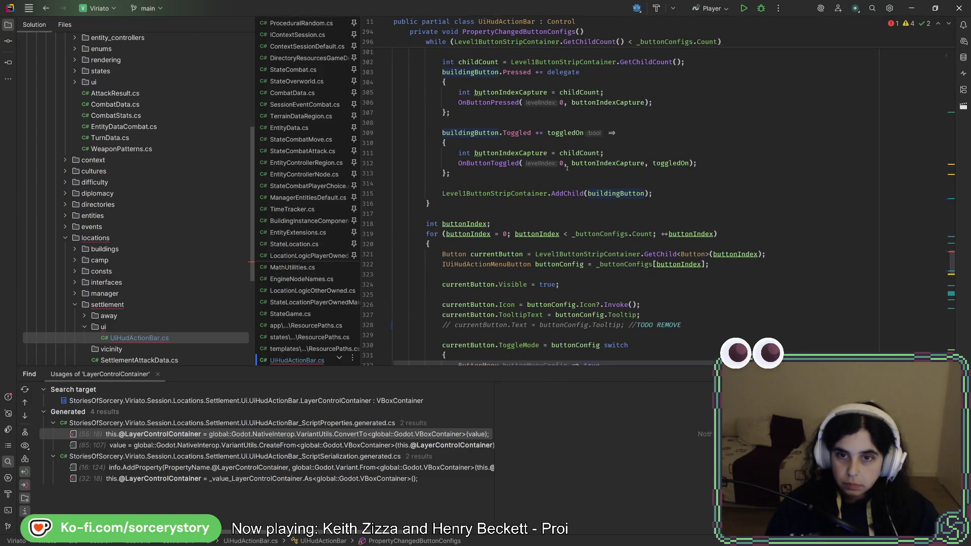
{"action": "scroll", "coordinate": [565, 165], "scroll_direction": "up", "scroll_amount": 4}
{"action": "type", "text": "."}
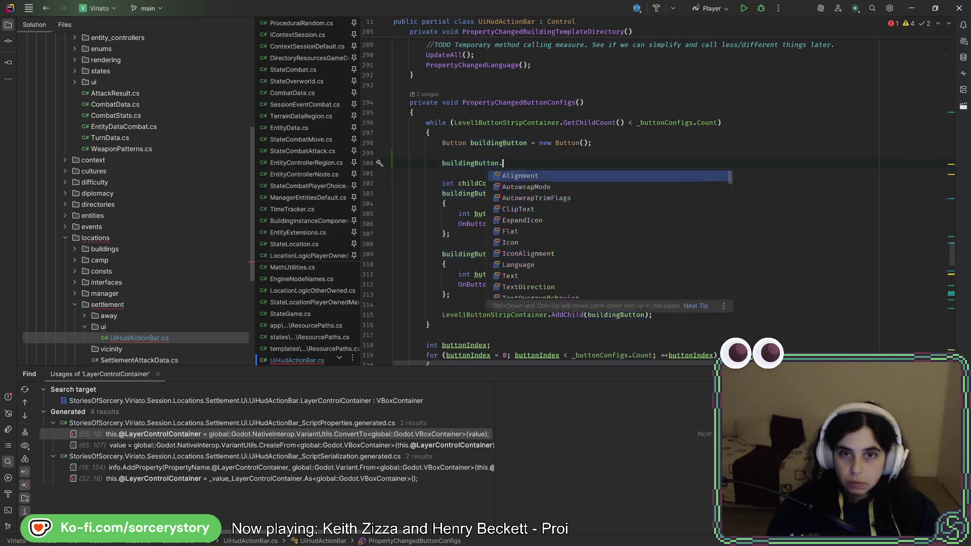
{"action": "key", "text": "alt+Tab"}
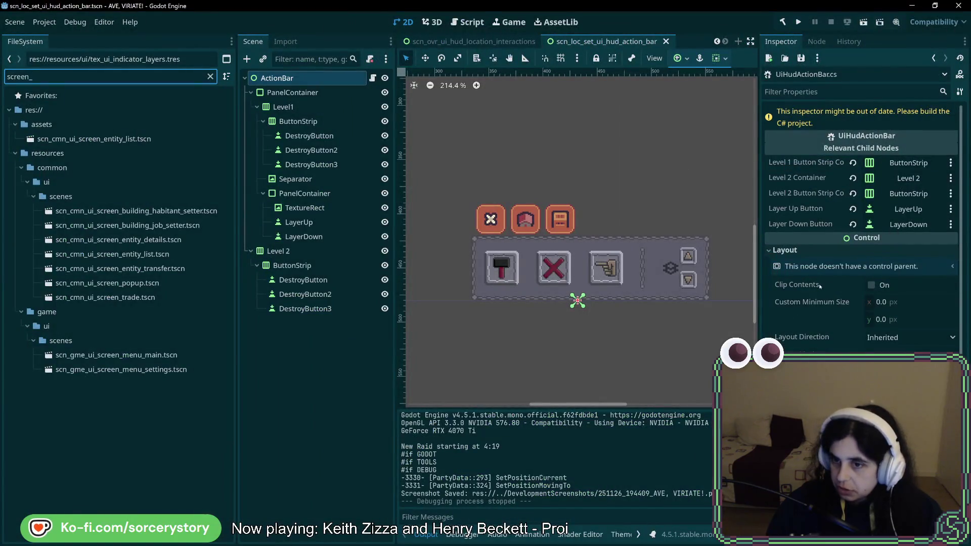
Review the ActionBar's Layout properties in the Inspector before returning to the Rider code
{"action": "scroll", "coordinate": [817, 347], "scroll_direction": "down", "scroll_amount": 3}
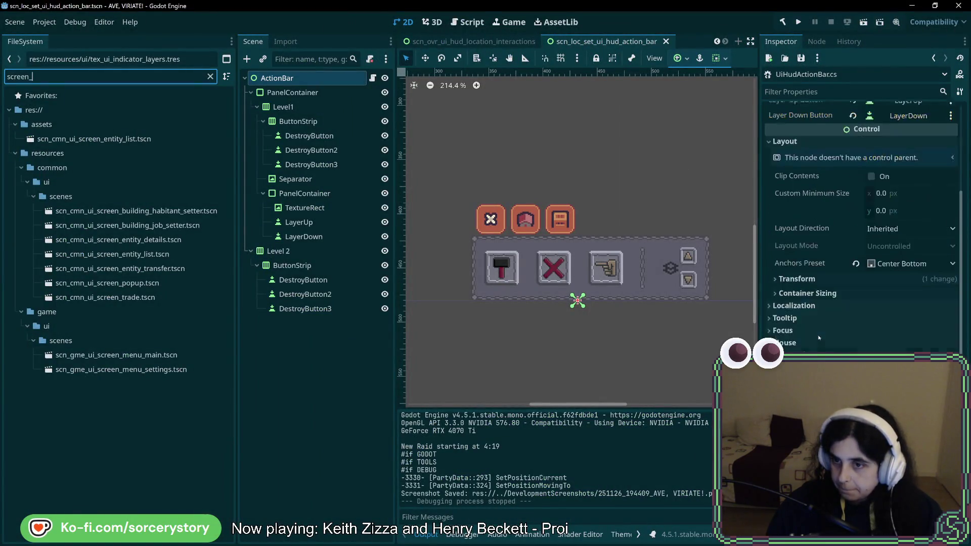
{"action": "left_click", "coordinate": [817, 346]}
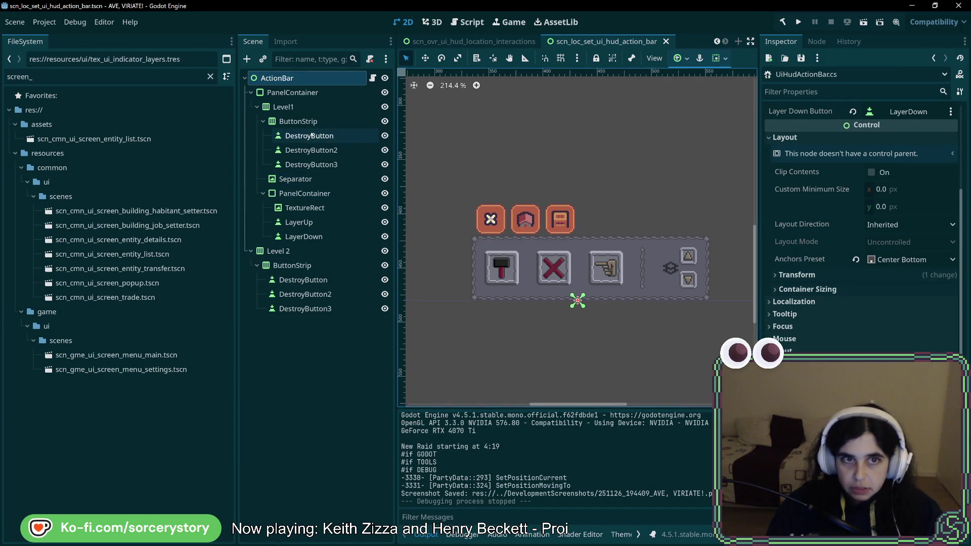
{"action": "key", "text": "alt+Tab"}
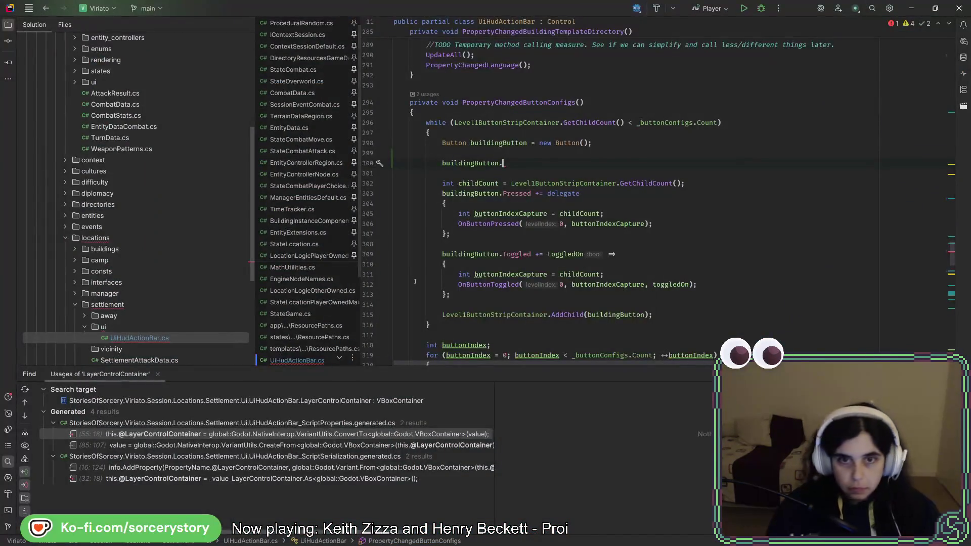
Complete the line as buildingButton.ThemeTypeVariation = "";
{"action": "type", "text": "heme"}
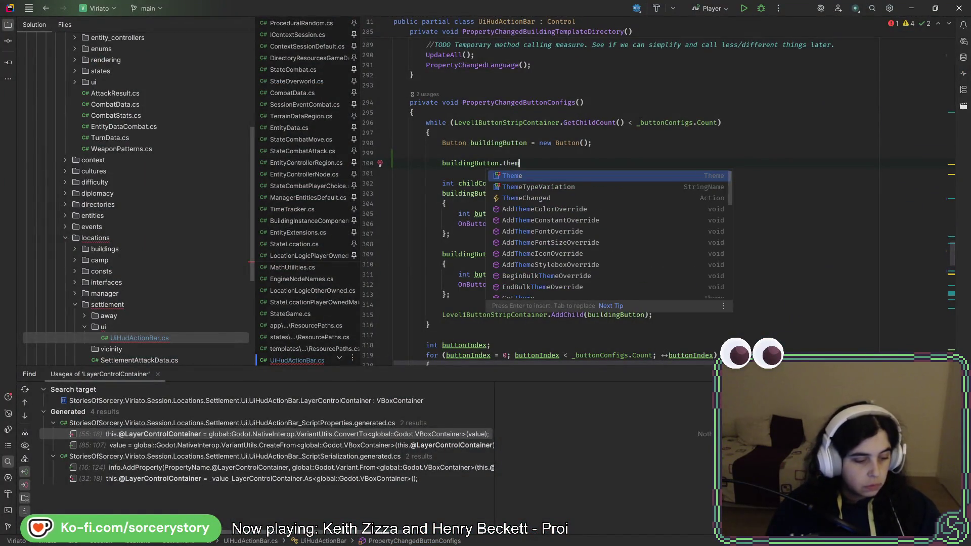
{"action": "double_click", "coordinate": [542, 188]}
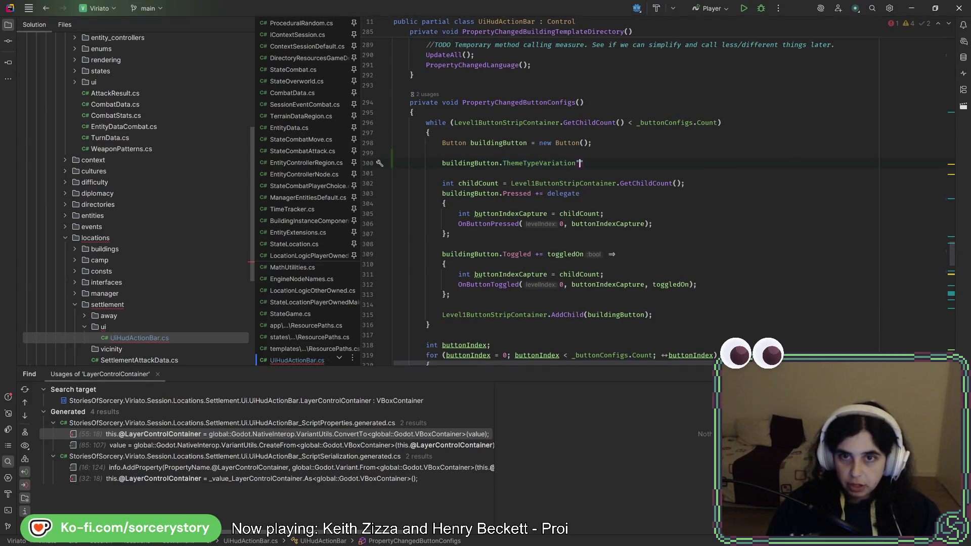
{"action": "type", "text": "= \"\""}
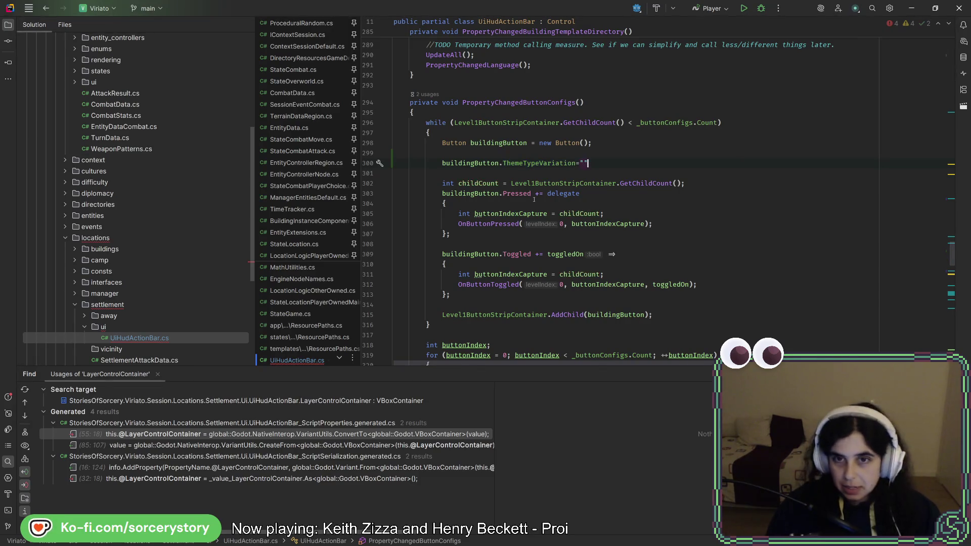
{"action": "type", "text": ";"}
{"action": "key", "text": "alt+Tab"}
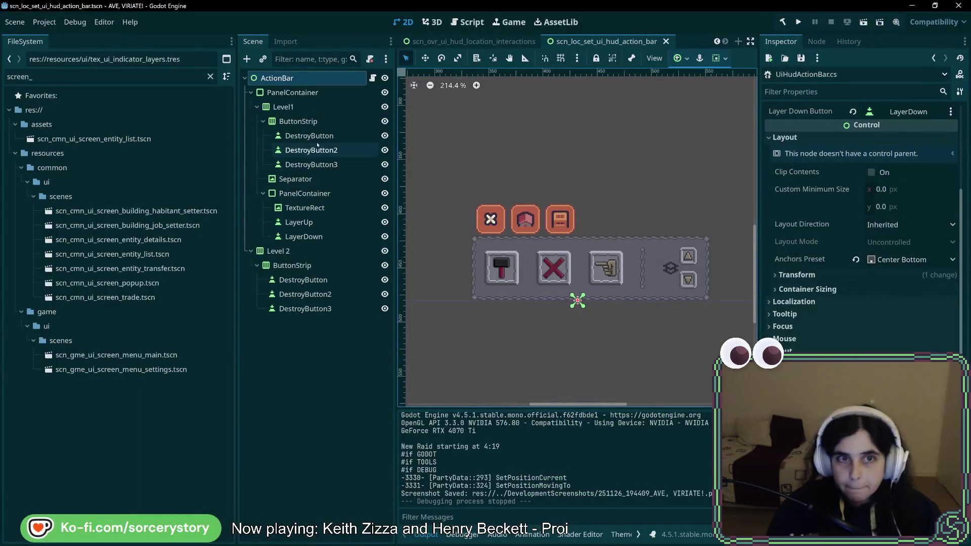
Copy DestroyButton's theme Type Variation name, Button_New_Big, for use in the code
{"action": "left_click", "coordinate": [309, 135]}
{"action": "scroll", "coordinate": [809, 292], "scroll_direction": "down", "scroll_amount": 10}
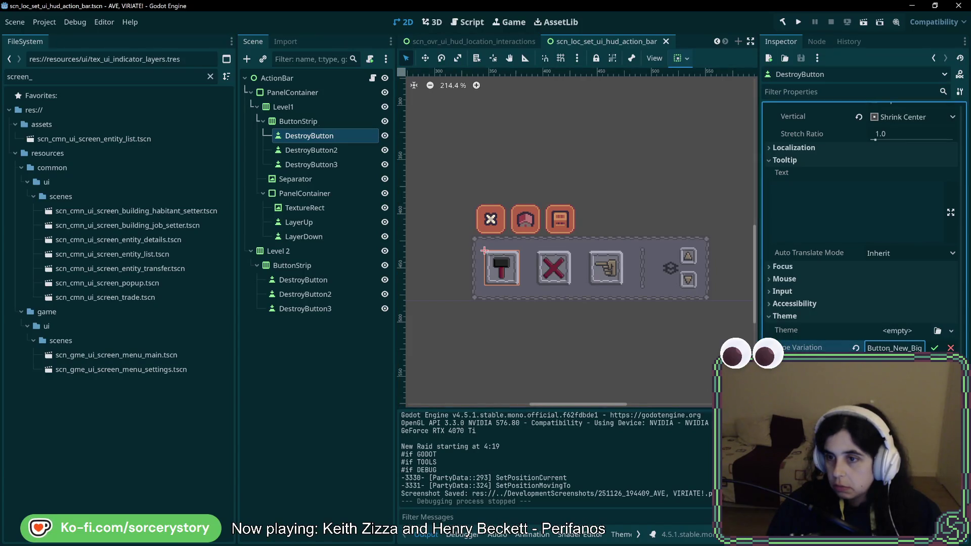
{"action": "key", "text": "ctrl+a"}
{"action": "key", "text": "ctrl+c"}
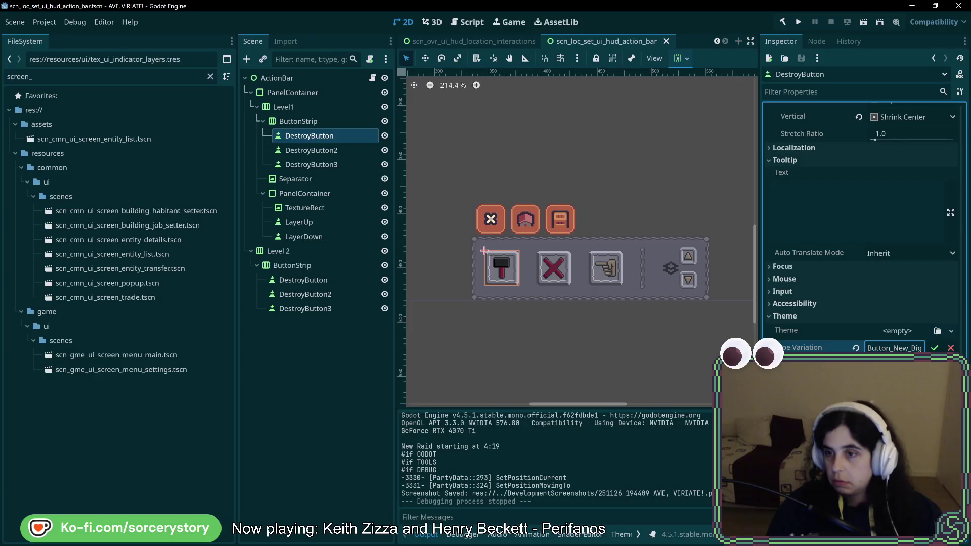
{"action": "key", "text": "alt+Tab"}
{"action": "key", "text": "Left"}
{"action": "key", "text": "Left"}
Paste Button_New_Big into the quotes and add a TODO above about constants or a model button scene
{"action": "key", "text": "ctrl+v"}
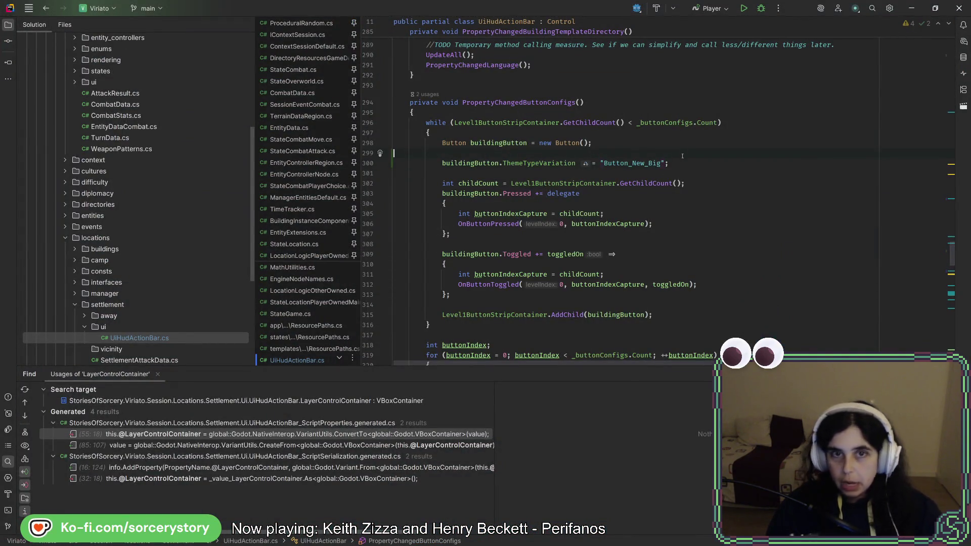
{"action": "key", "text": "Return"}
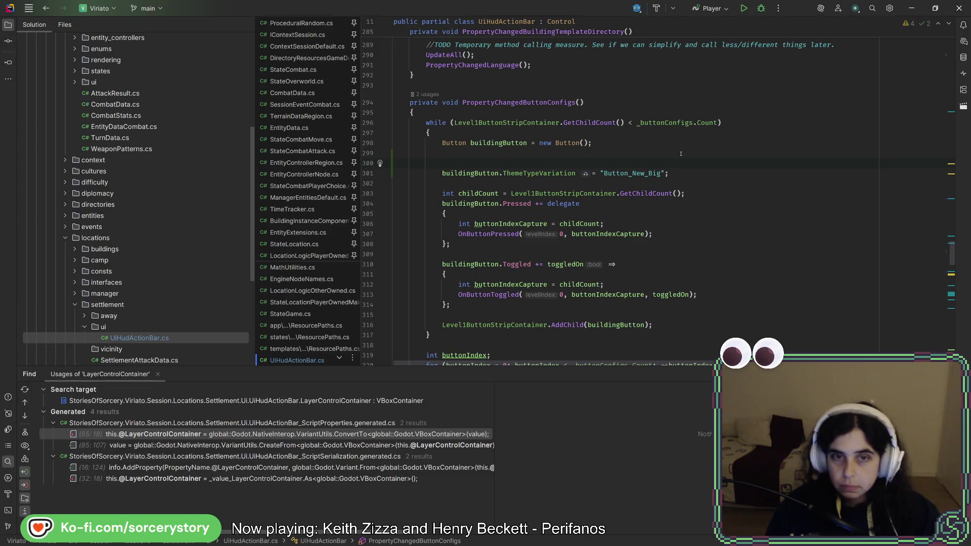
{"action": "type", "text": "//TOD"}
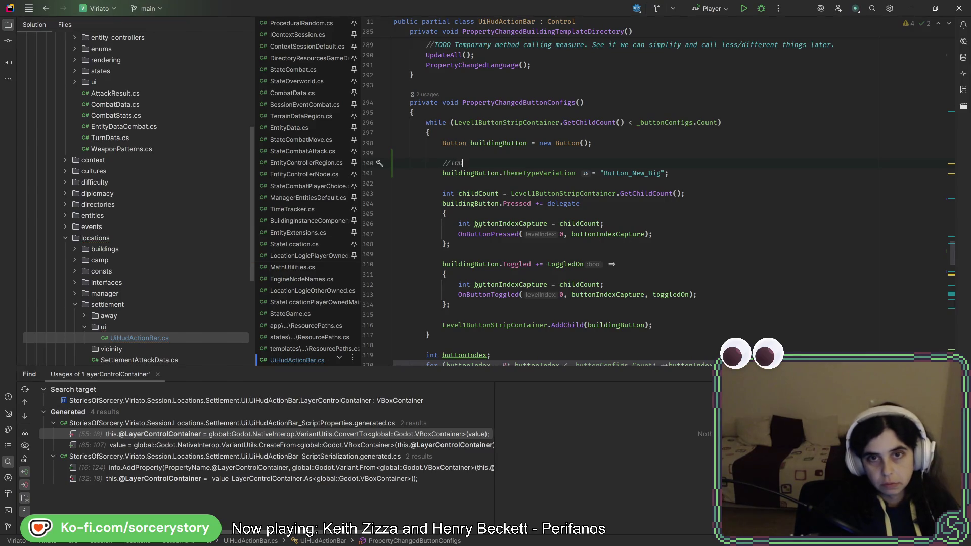
{"action": "type", "text": "O Add to cons"}
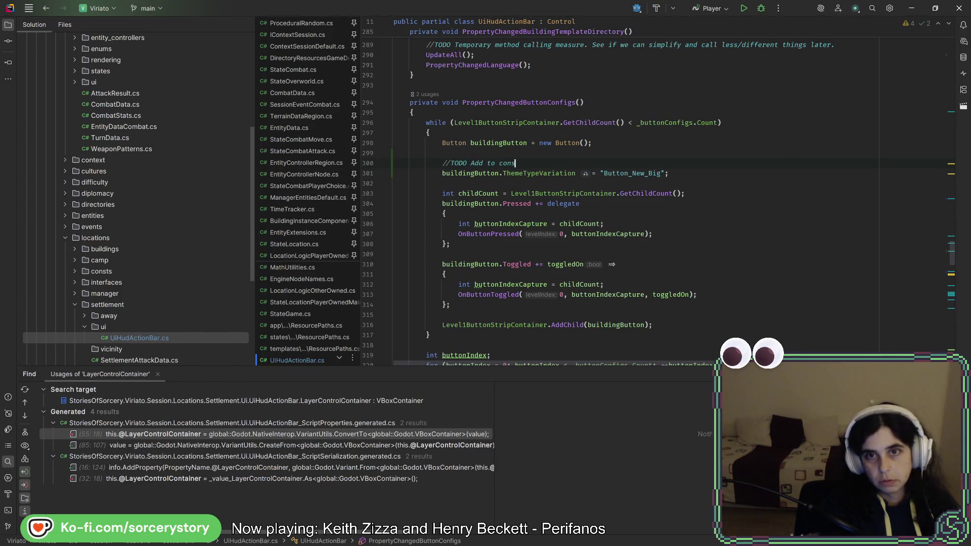
{"action": "type", "text": "s c"}
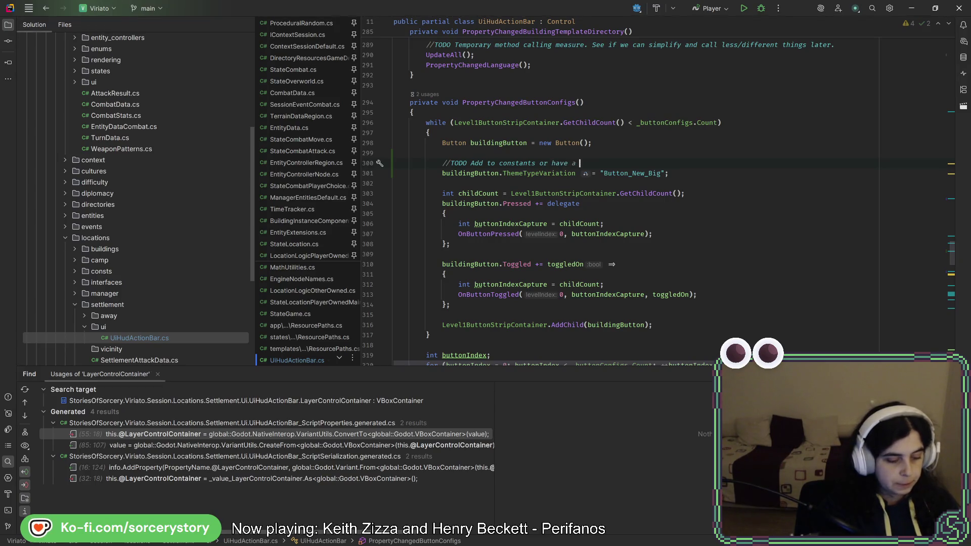
{"action": "key", "text": "BackSpace"}
{"action": "key", "text": "BackSpace"}
{"action": "type", "text": "sc"}
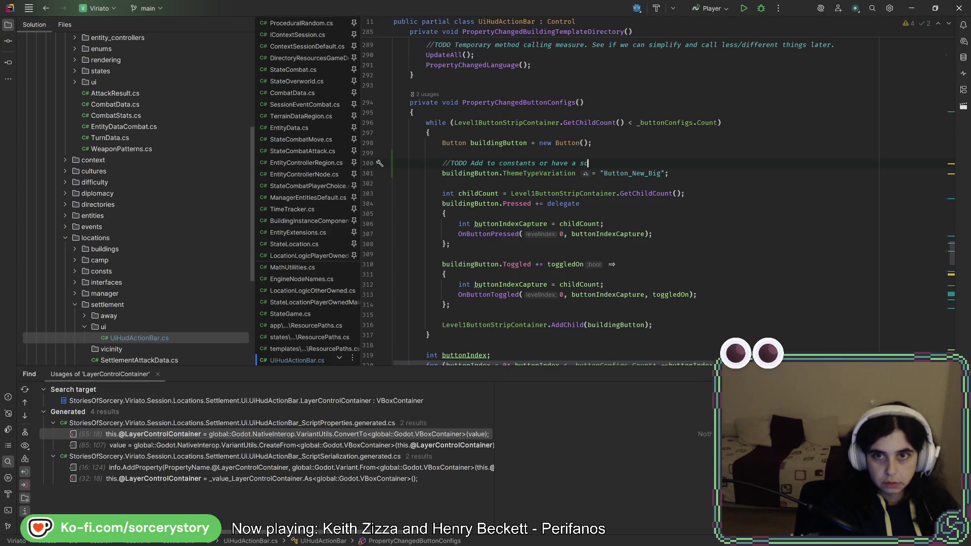
{"action": "type", "text": "ene sc"}
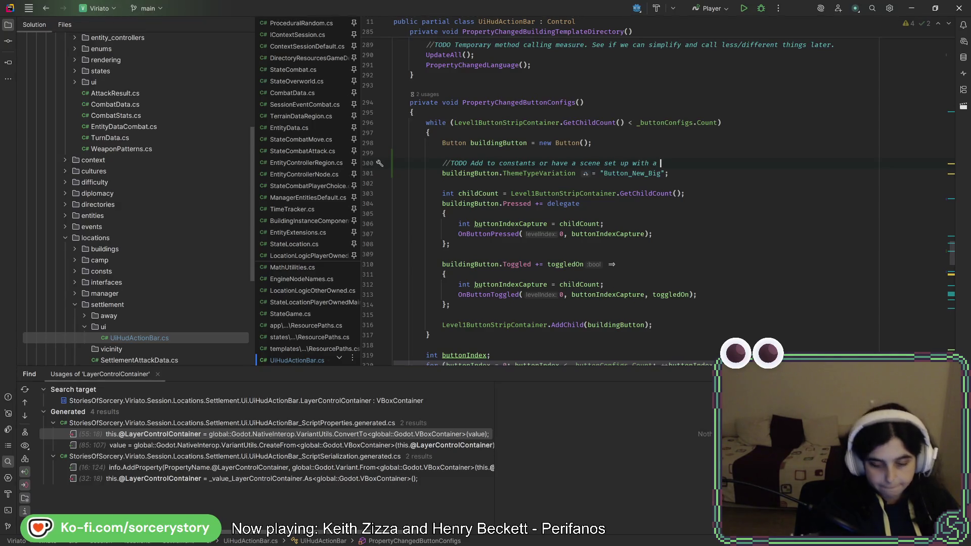
{"action": "type", "text": " model button"}
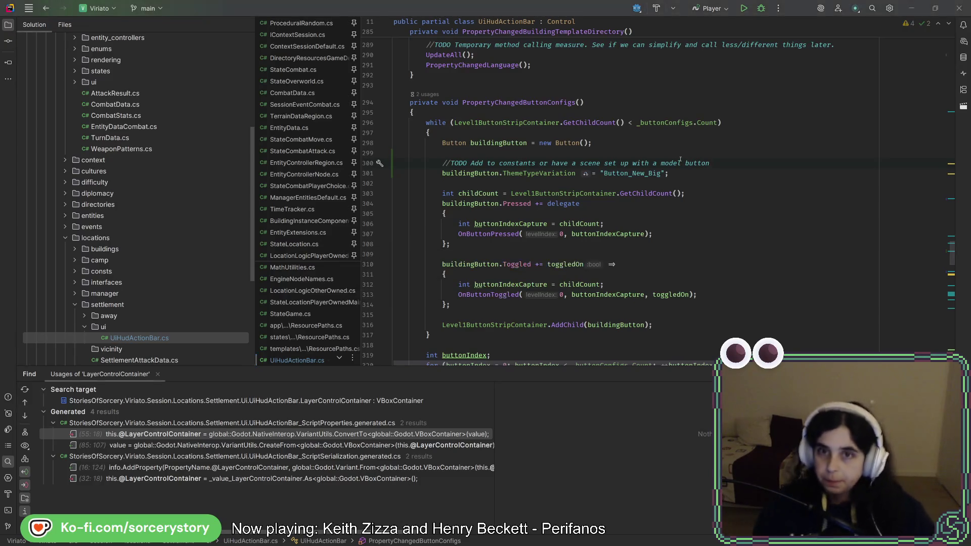
{"action": "key", "text": "alt+Tab"}
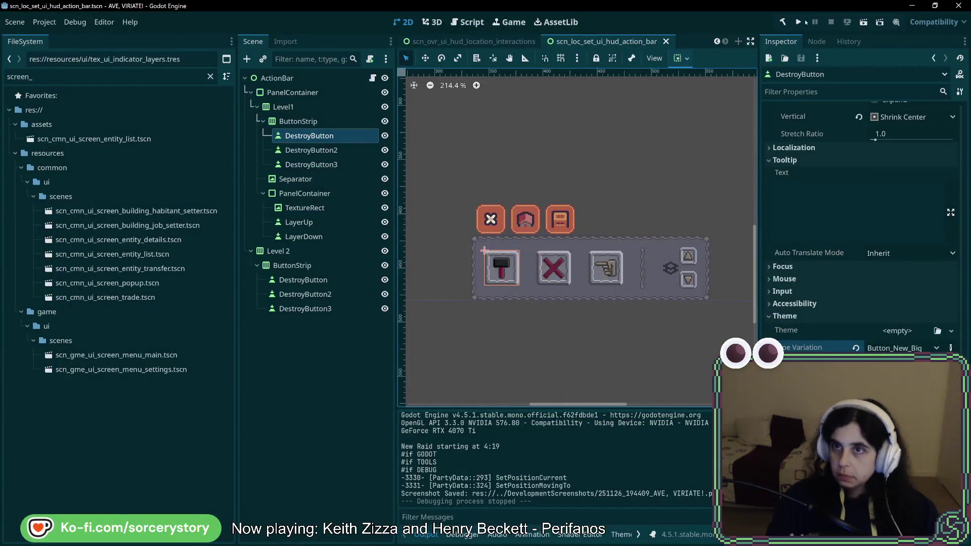
{"action": "left_click", "coordinate": [798, 22]}
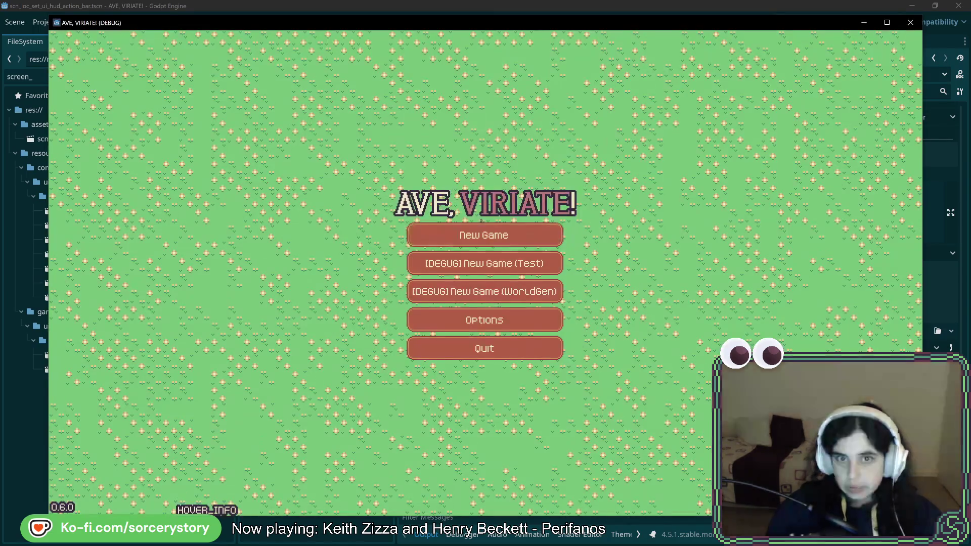
{"action": "left_click", "coordinate": [511, 235]}
{"action": "left_click", "coordinate": [512, 316]}
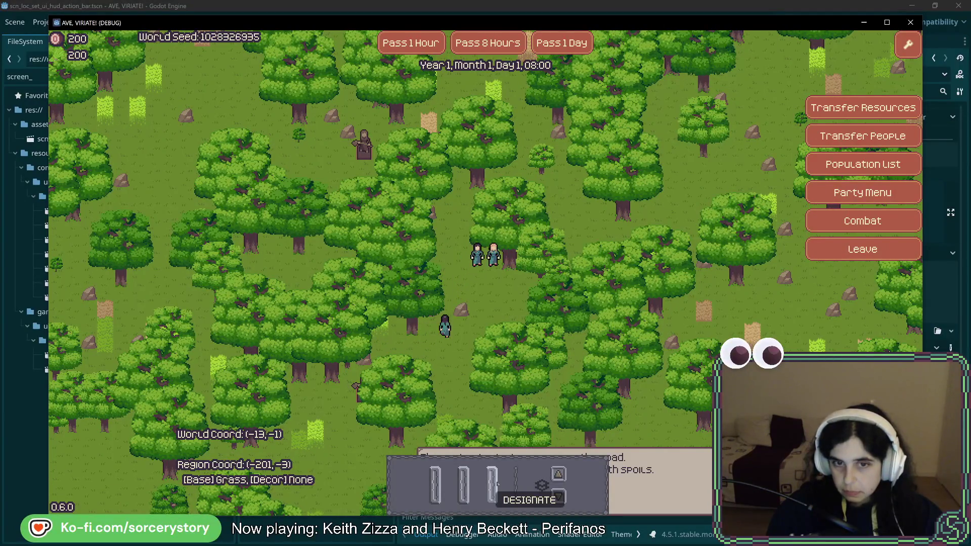
{"action": "left_click", "coordinate": [913, 25]}
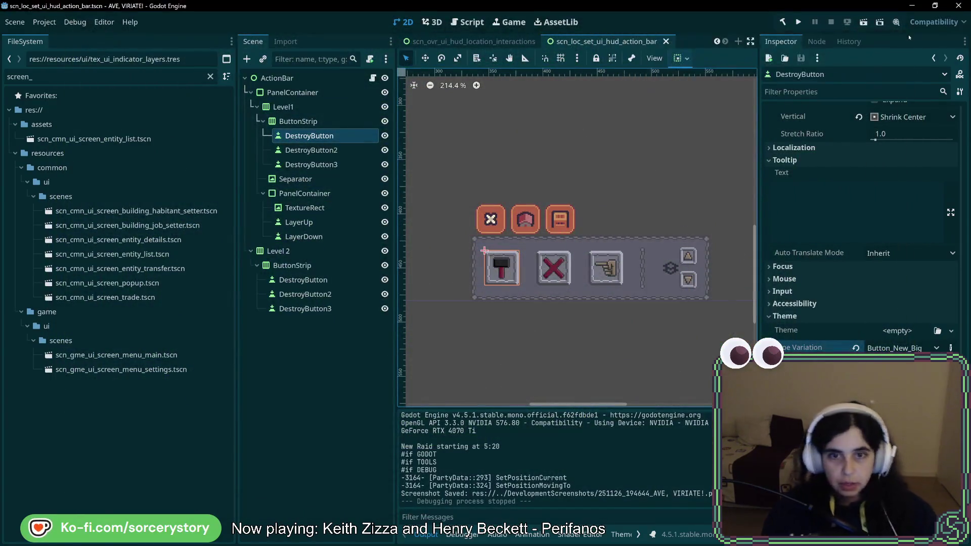
Follow ButtonConfigs to LocationLogicPlayerOwned.cs and select the BUILD menu's Icon = null value
{"action": "key", "text": "alt+Tab"}
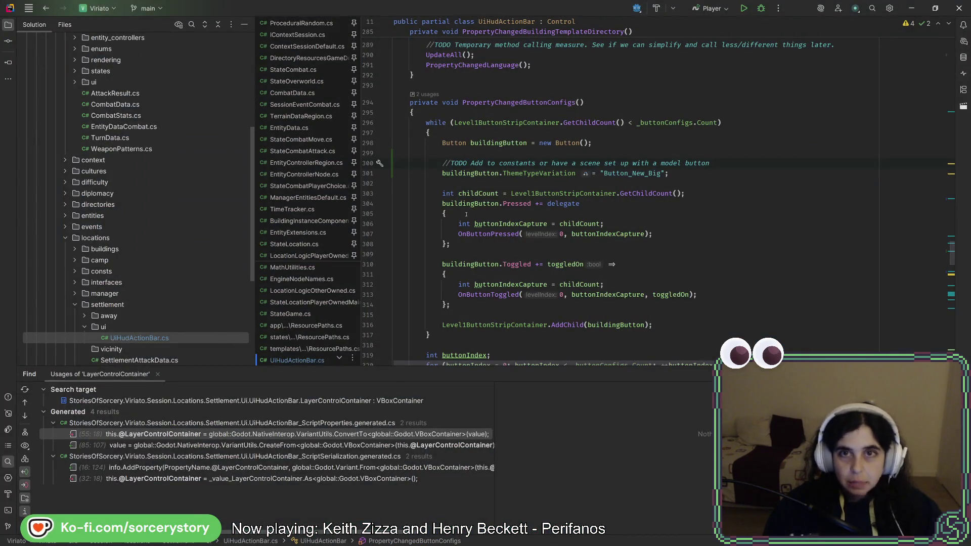
{"action": "scroll", "coordinate": [539, 214], "scroll_direction": "up", "scroll_amount": 10}
{"action": "scroll", "coordinate": [481, 218], "scroll_direction": "up", "scroll_amount": 20}
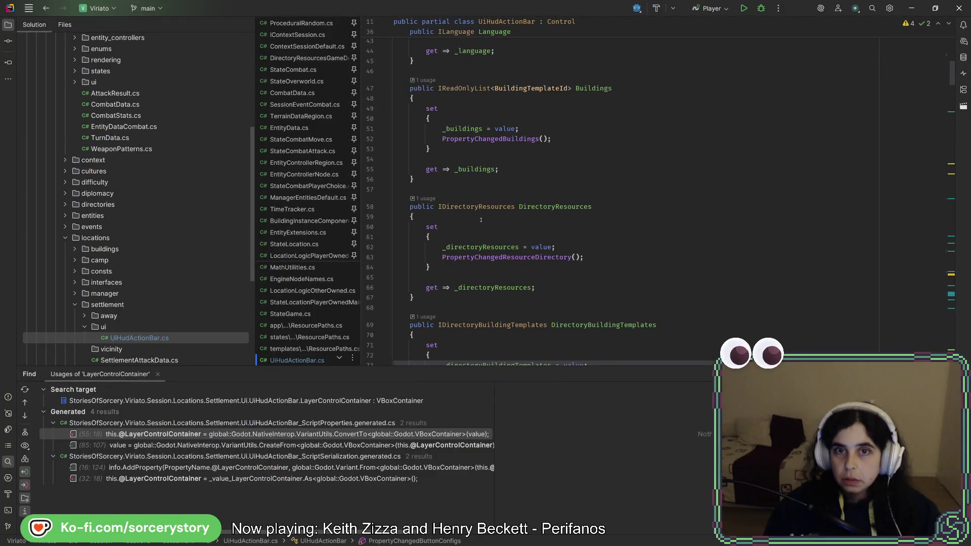
{"action": "scroll", "coordinate": [481, 220], "scroll_direction": "down", "scroll_amount": 4}
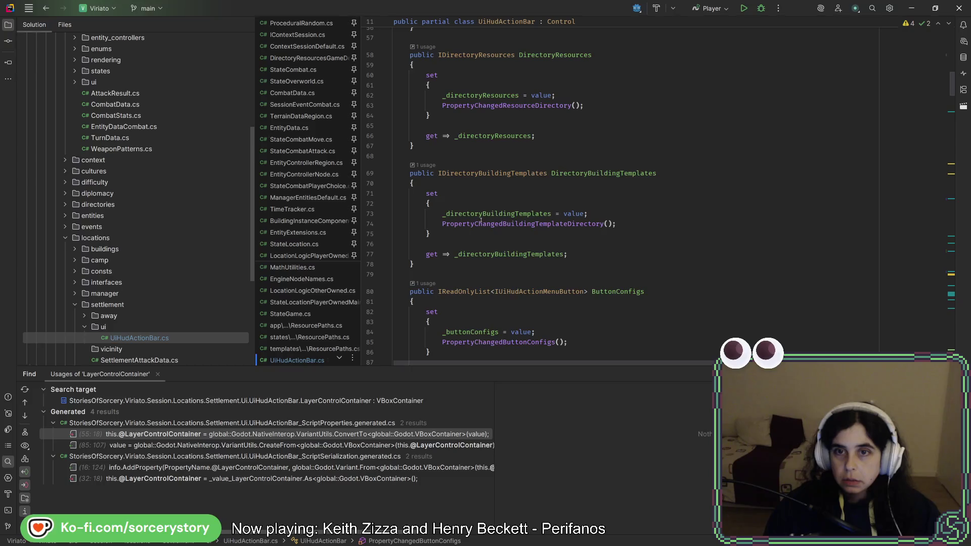
{"action": "scroll", "coordinate": [481, 219], "scroll_direction": "down", "scroll_amount": 4}
{"action": "scroll", "coordinate": [481, 218], "scroll_direction": "down", "scroll_amount": 1}
{"action": "right_click", "coordinate": [612, 140]}
{"action": "left_click", "coordinate": [669, 202]}
{"action": "key", "text": "ctrl+b"}
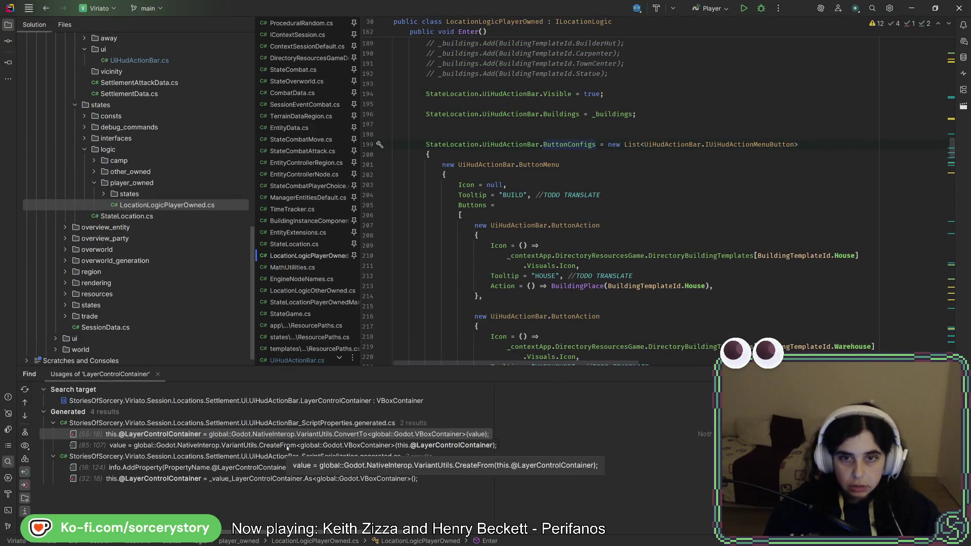
{"action": "left_click", "coordinate": [540, 204]}
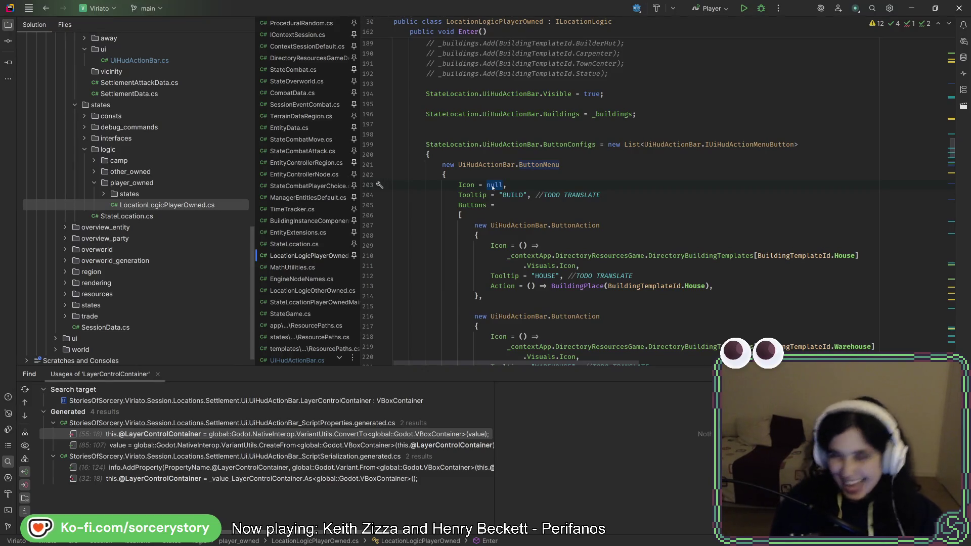
{"action": "scroll", "coordinate": [495, 188], "scroll_direction": "down", "scroll_amount": 2}
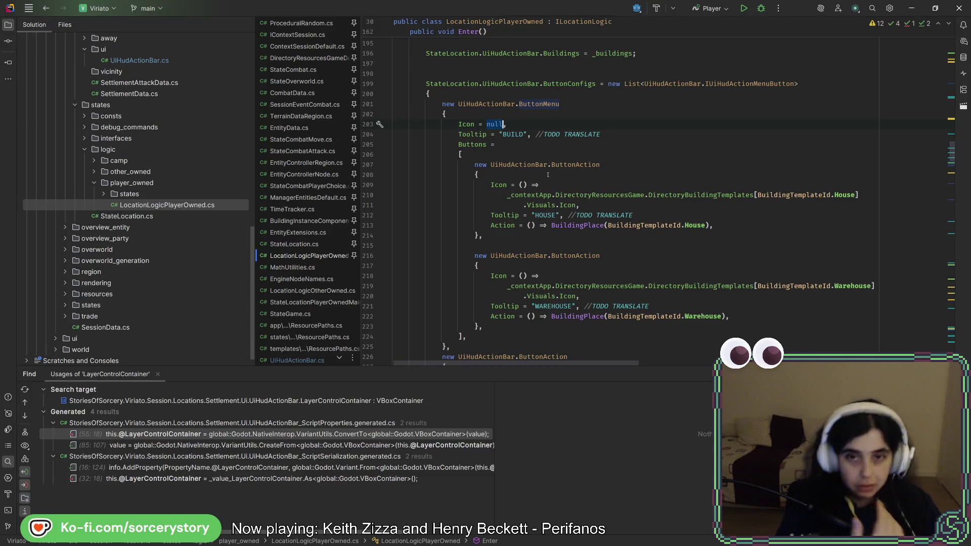
Replace the BUILD Icon's null with ResourceLoader.Load<AtlasTexture>("") and check the file's problems
{"action": "type", "text": "Resour"}
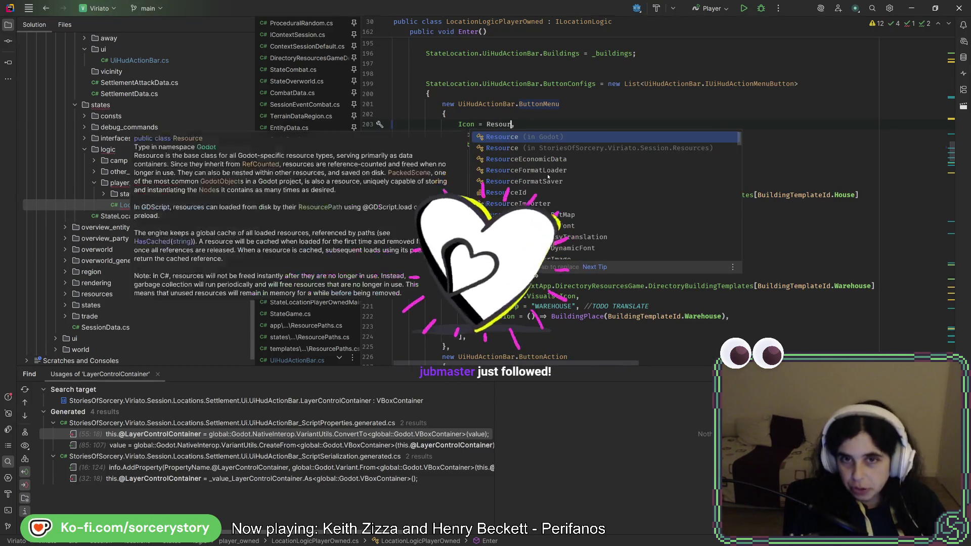
{"action": "type", "text": "ceLo"}
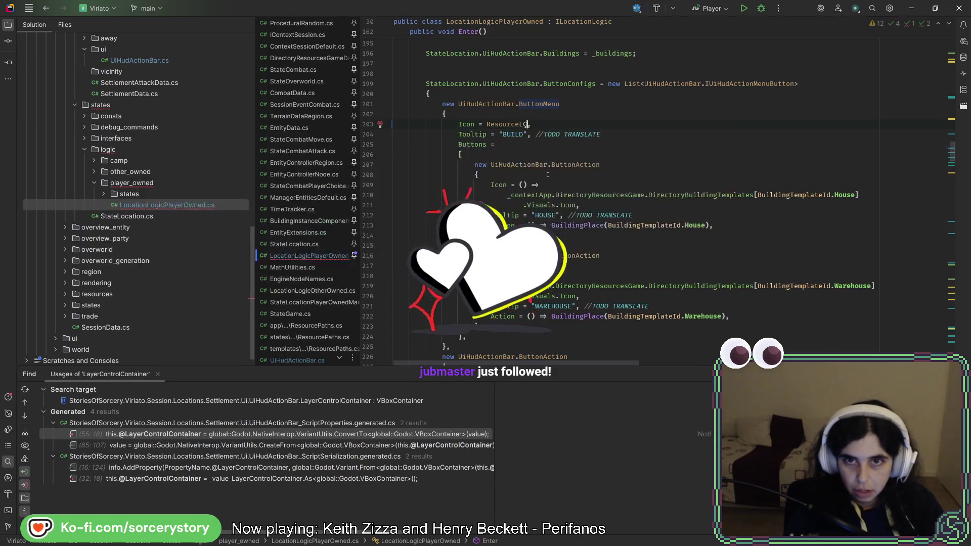
{"action": "type", "text": "ade"}
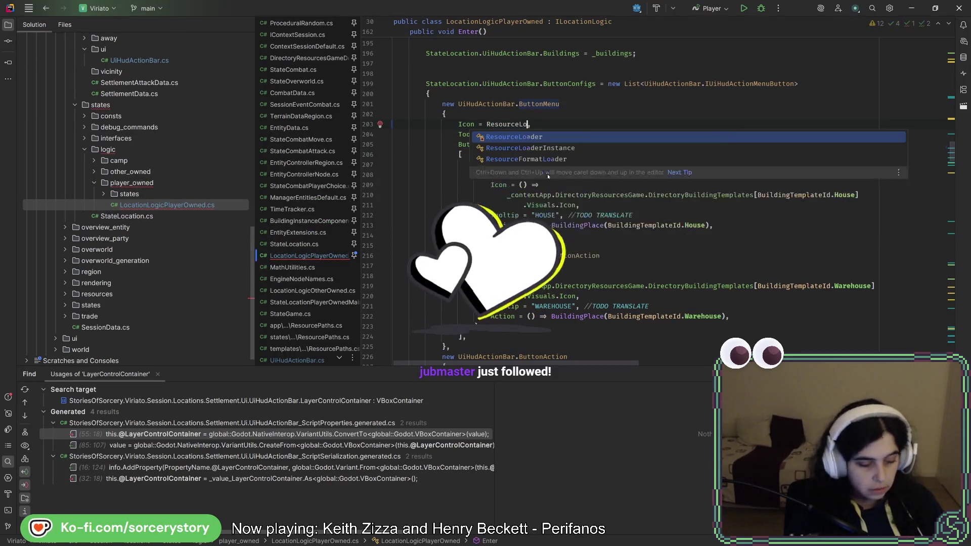
{"action": "type", "text": "r."}
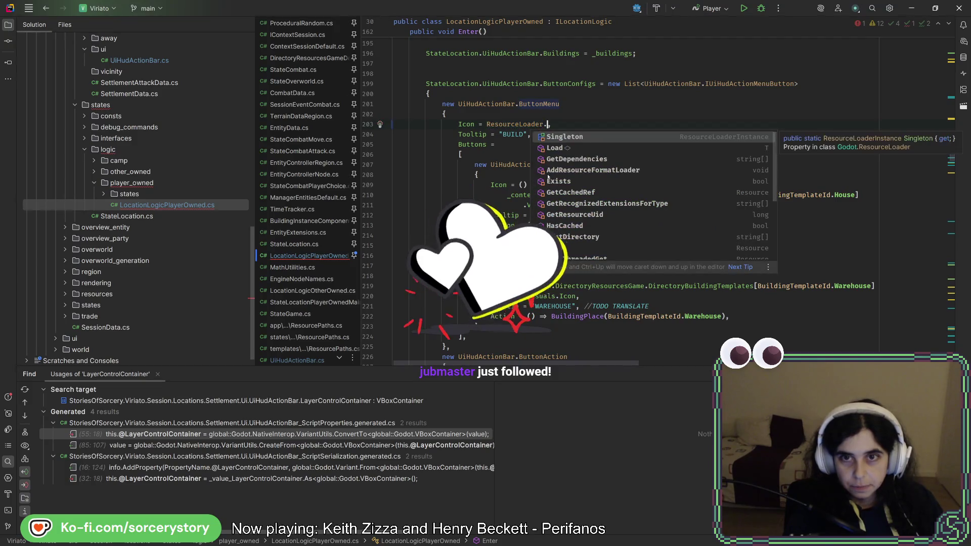
{"action": "key", "text": "Down"}
{"action": "key", "text": "Return"}
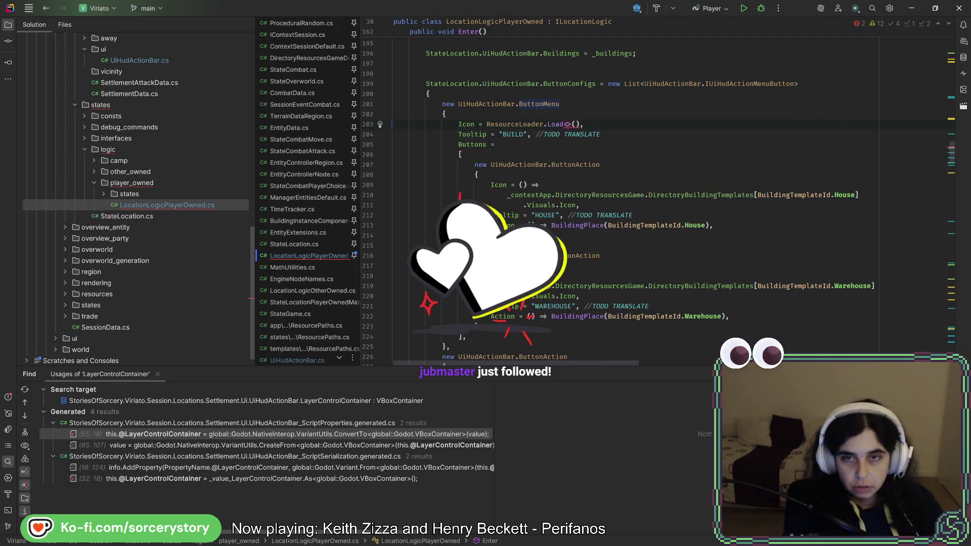
{"action": "type", "text": "At"}
{"action": "key", "text": "Return"}
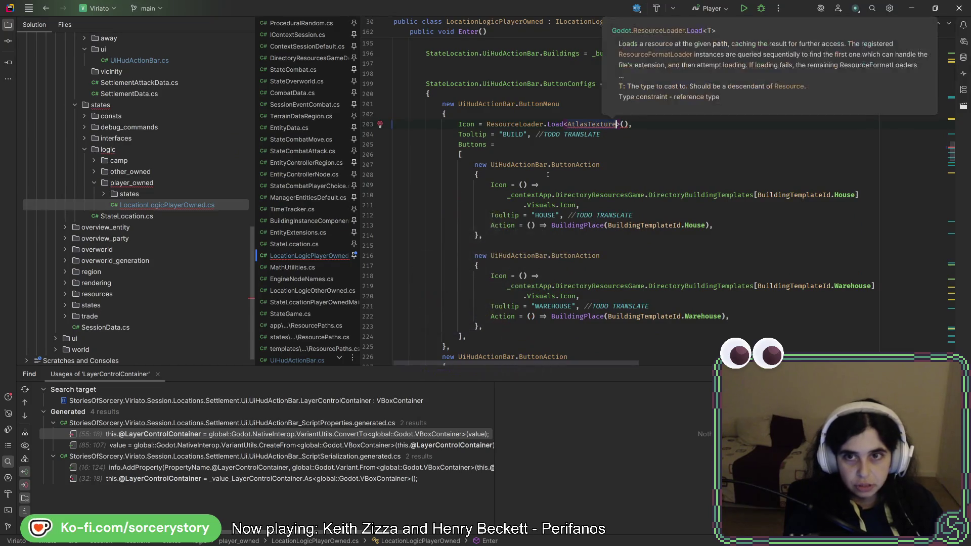
{"action": "key", "text": "Right"}
{"action": "type", "text": "\""}
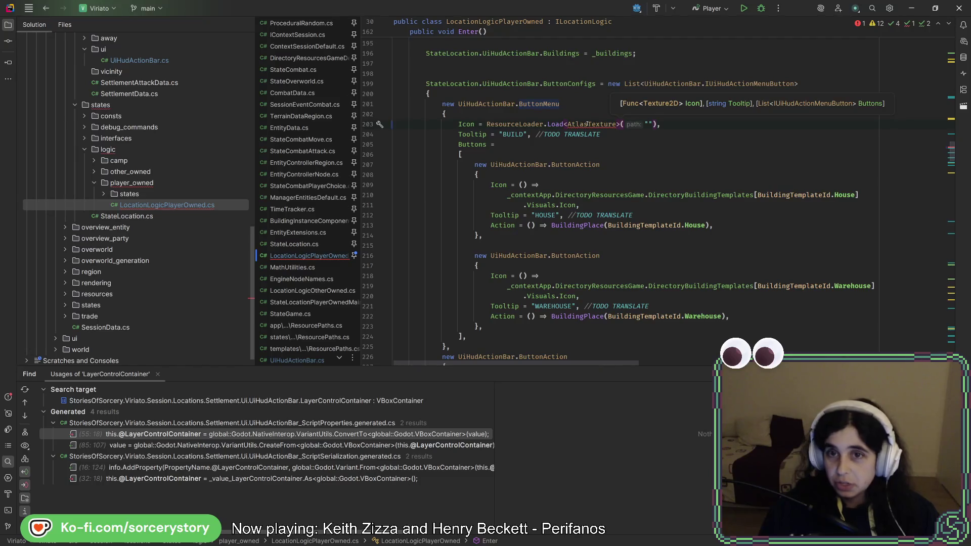
{"action": "left_click", "coordinate": [601, 124]}
{"action": "mouse_move", "coordinate": [578, 124]}
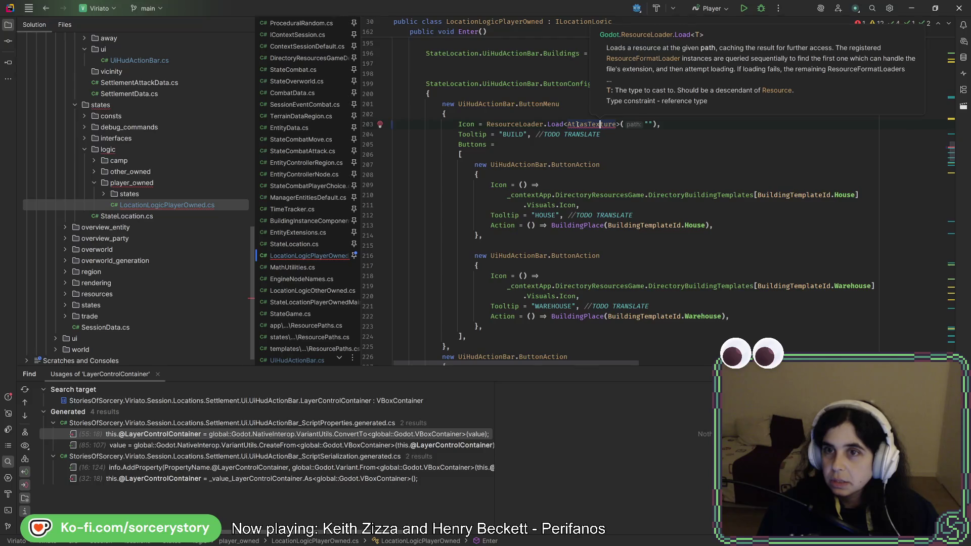
{"action": "left_click", "coordinate": [580, 124]}
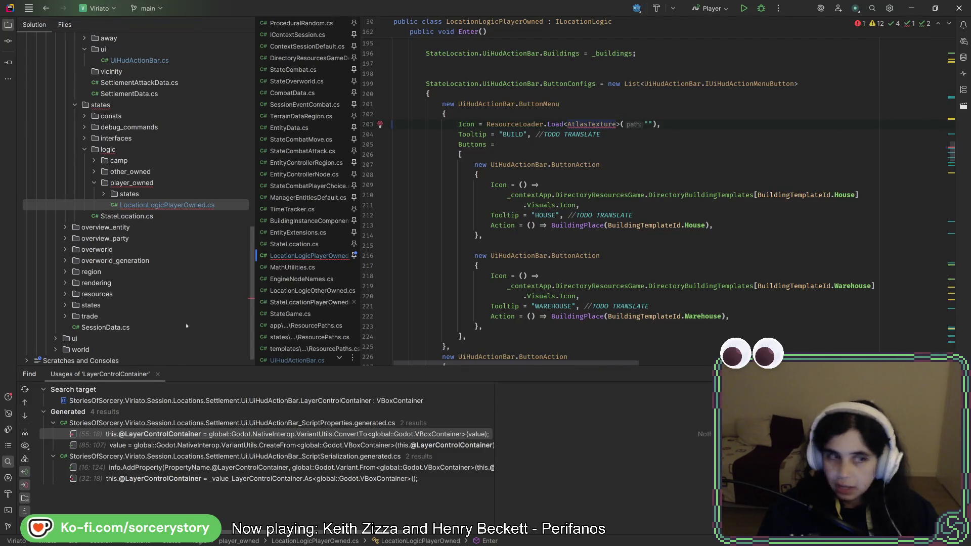
{"action": "left_click", "coordinate": [8, 397]}
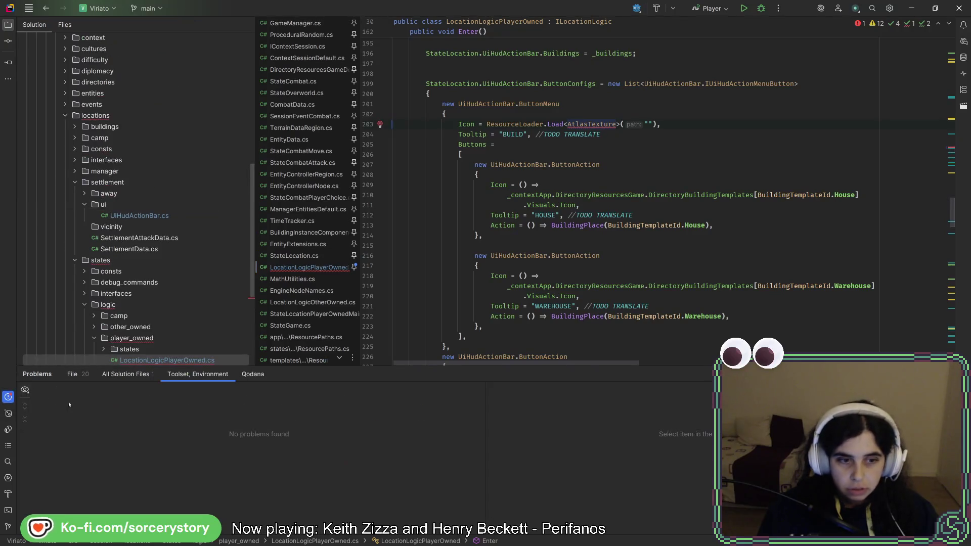
{"action": "left_click", "coordinate": [73, 374]}
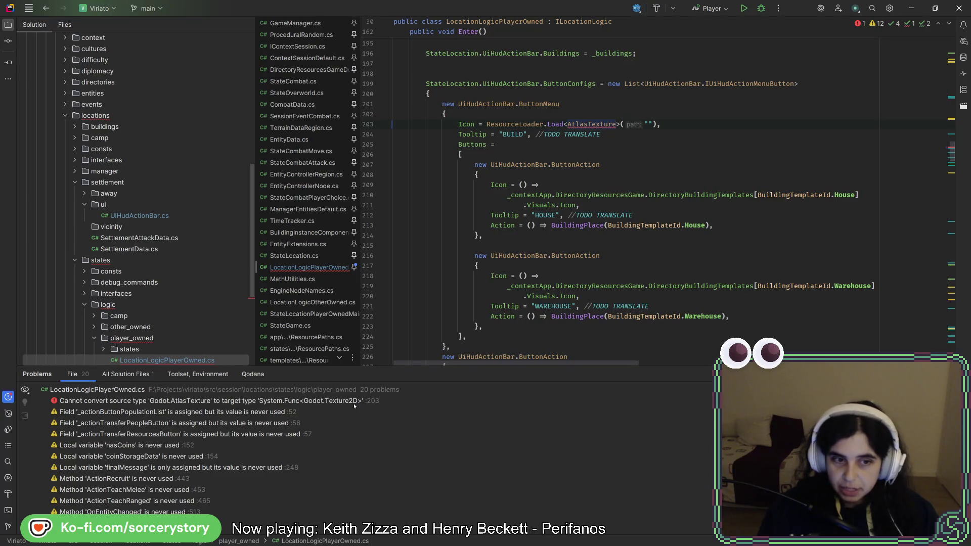
Change the loaded type to Texture2D and add a //TODO CONSTANT comment
{"action": "double_click", "coordinate": [576, 124]}
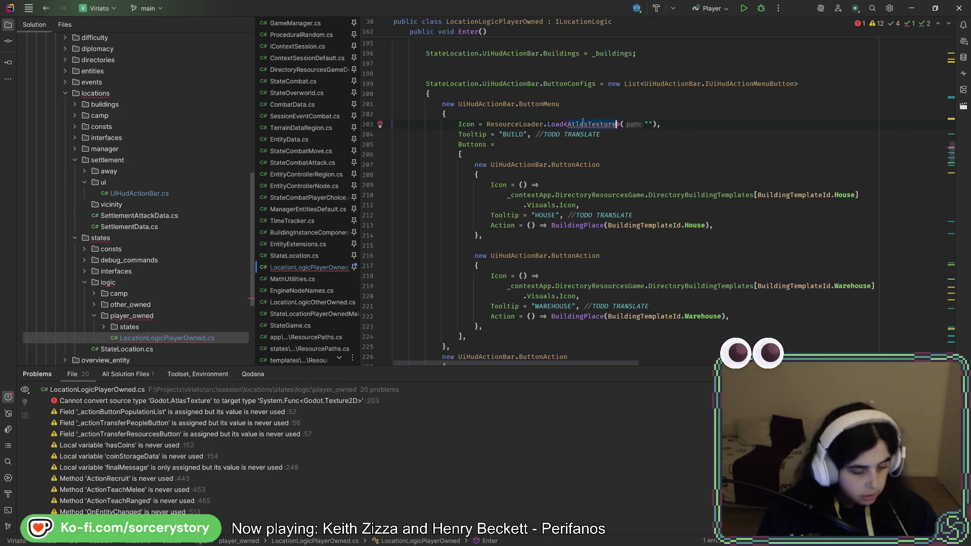
{"action": "type", "text": "Ye"}
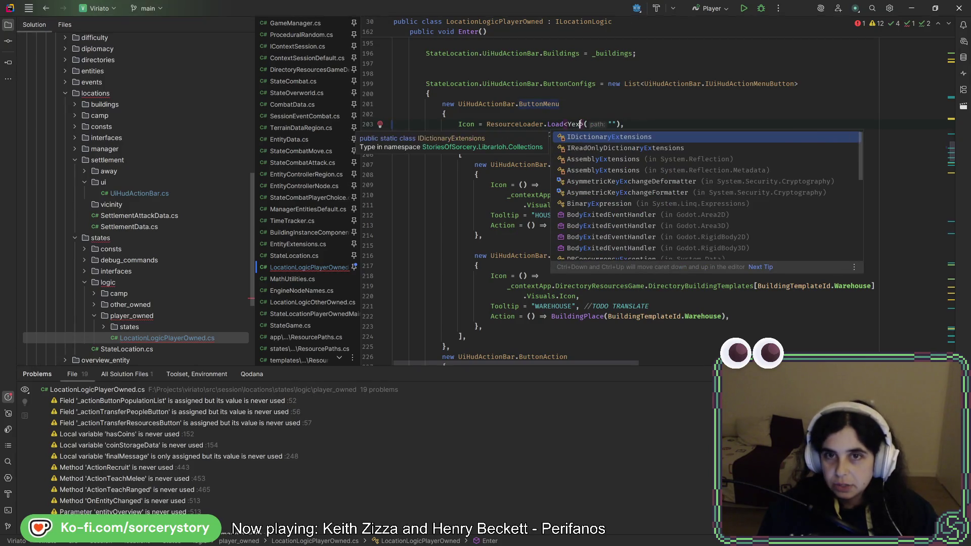
{"action": "type", "text": "x"}
{"action": "key", "text": "BackSpace"}
{"action": "key", "text": "BackSpace"}
{"action": "key", "text": "BackSpace"}
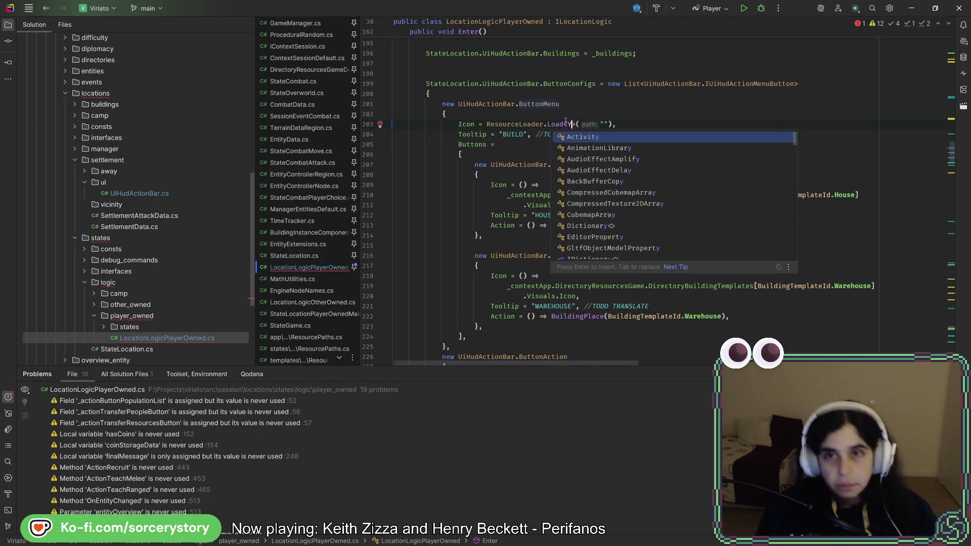
{"action": "type", "text": "Text"}
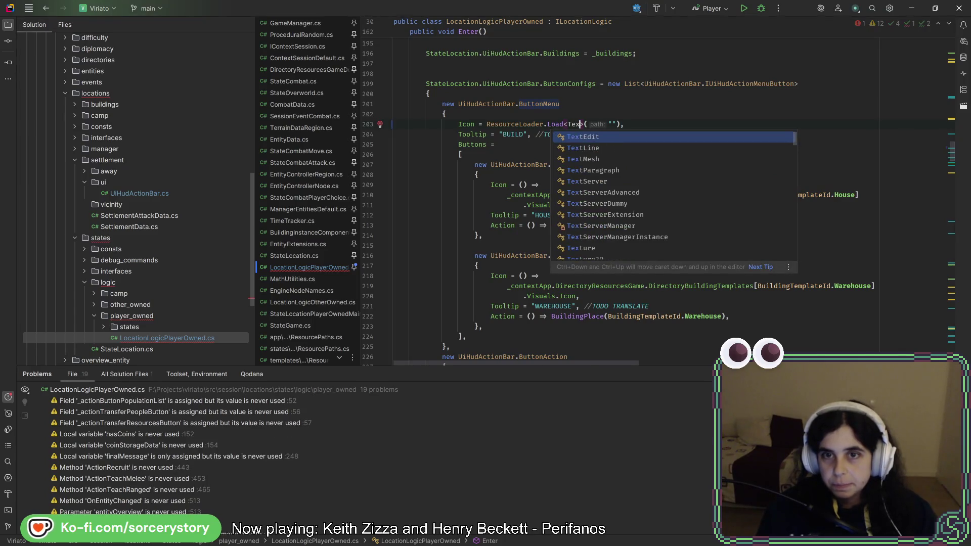
{"action": "type", "text": "ure>"}
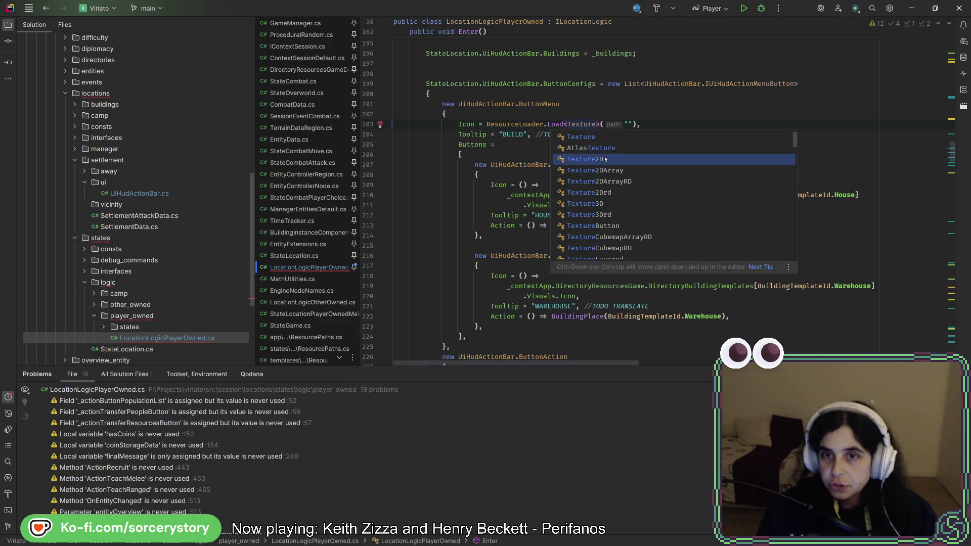
{"action": "left_click", "coordinate": [606, 160]}
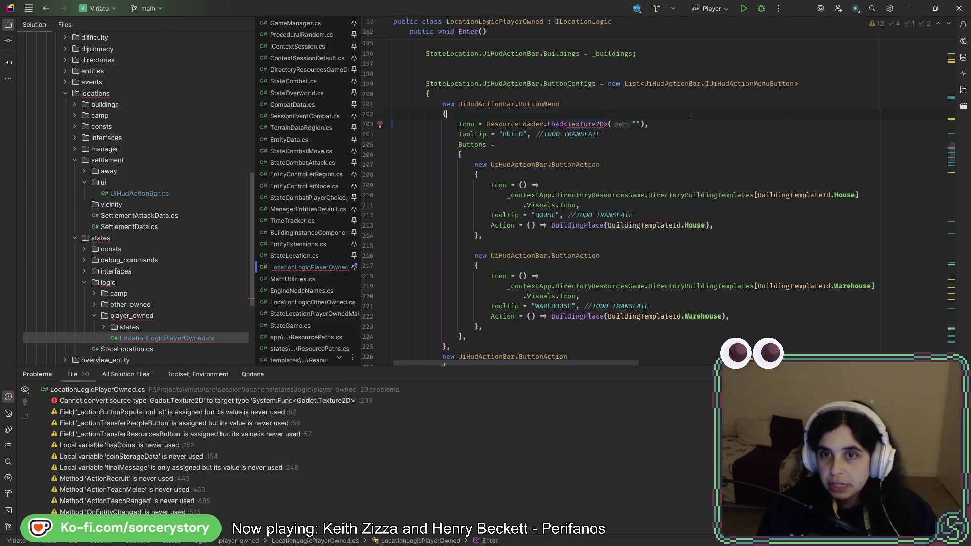
{"action": "type", "text": "//"}
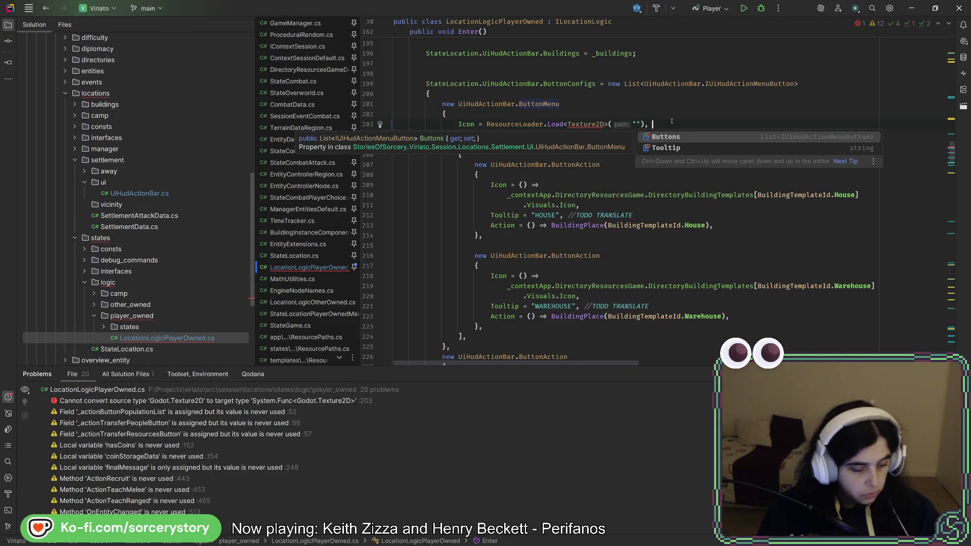
{"action": "type", "text": "TODO CONSTANT"}
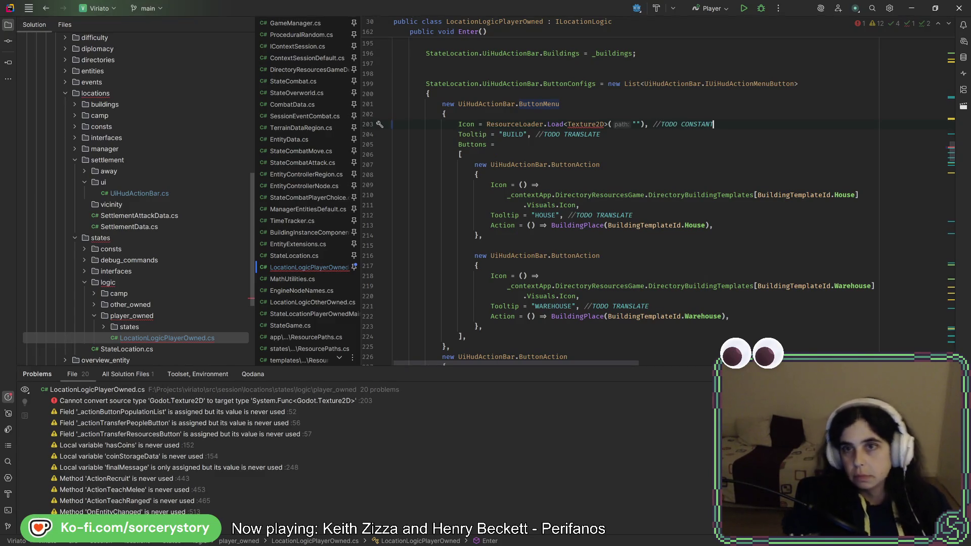
{"action": "key", "text": "alt+Tab"}
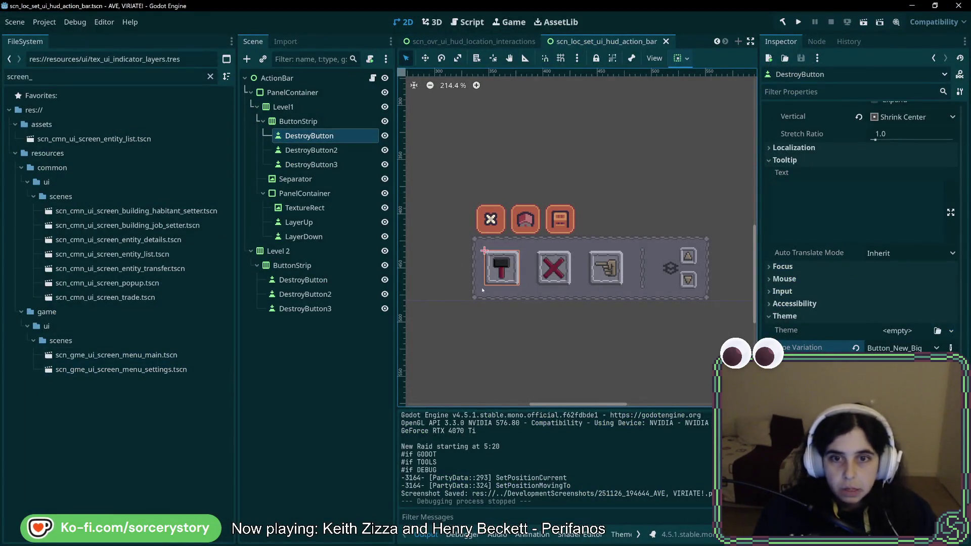
Locate the icon texture tex_ui_icon_build.tres in the FileSystem and copy its resource path
{"action": "scroll", "coordinate": [891, 203], "scroll_direction": "up", "scroll_amount": 10}
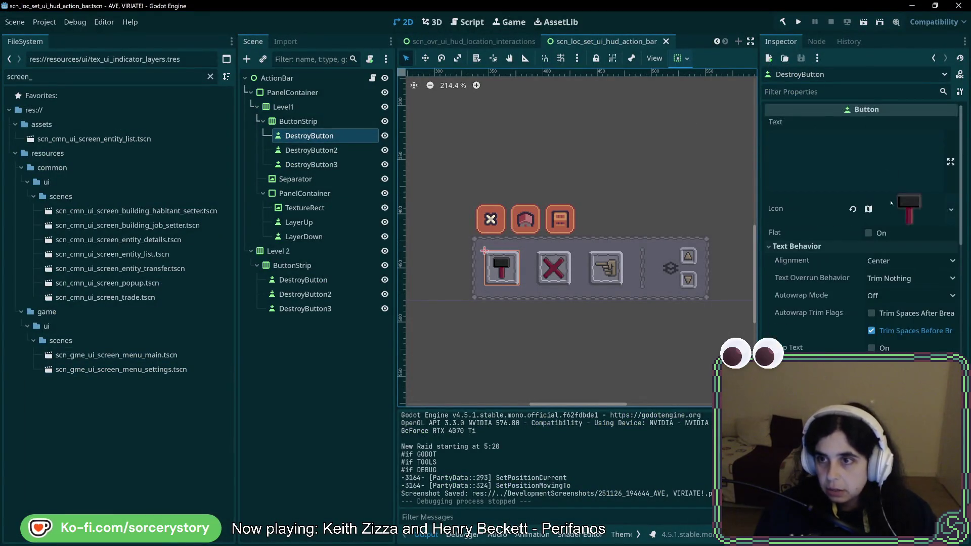
{"action": "left_click", "coordinate": [913, 205]}
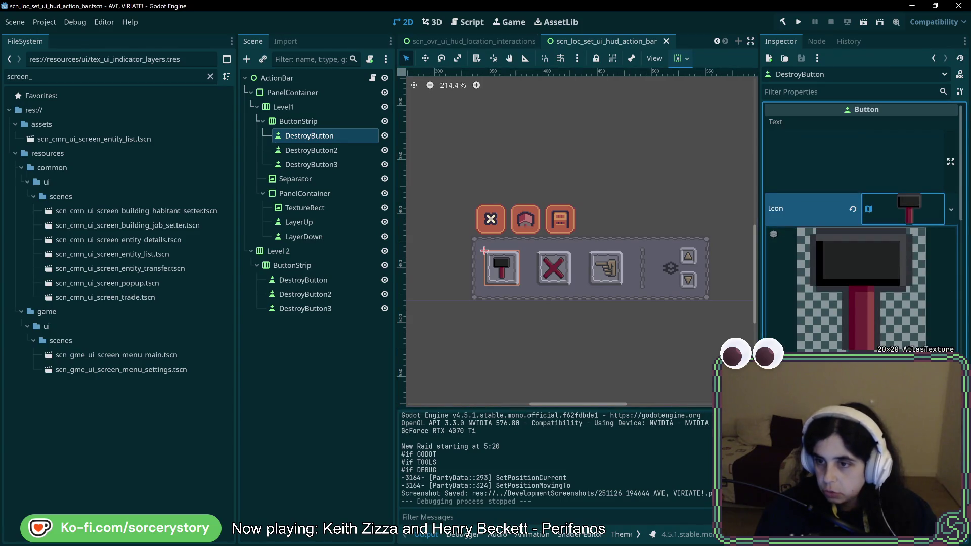
{"action": "left_click", "coordinate": [951, 210]}
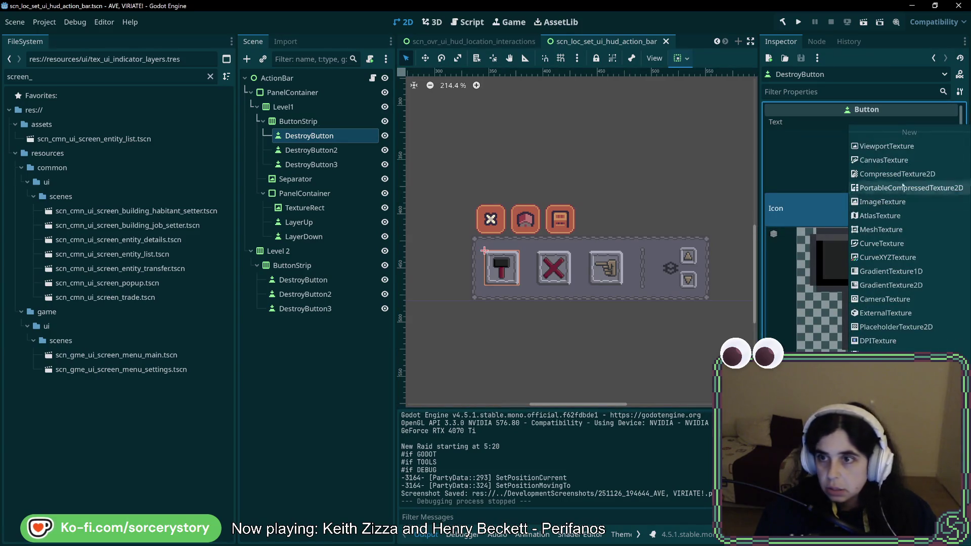
{"action": "left_click", "coordinate": [890, 496]}
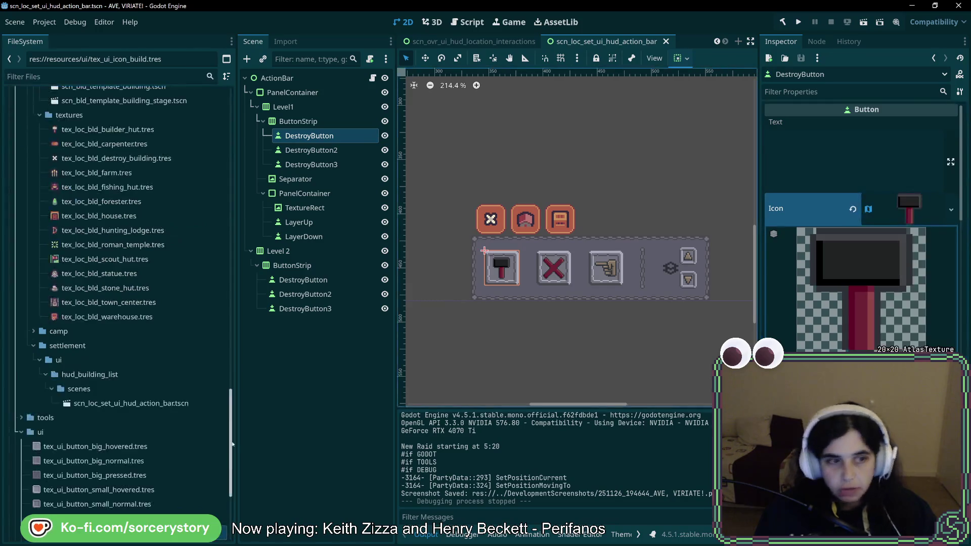
{"action": "scroll", "coordinate": [145, 479], "scroll_direction": "down", "scroll_amount": 3}
{"action": "right_click", "coordinate": [115, 420]}
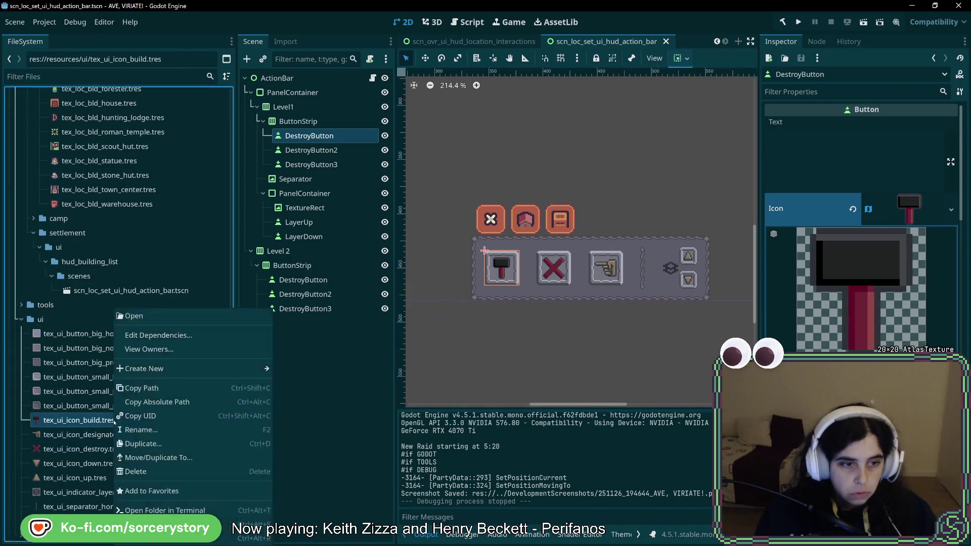
{"action": "left_click", "coordinate": [152, 388]}
{"action": "key", "text": "alt+Tab"}
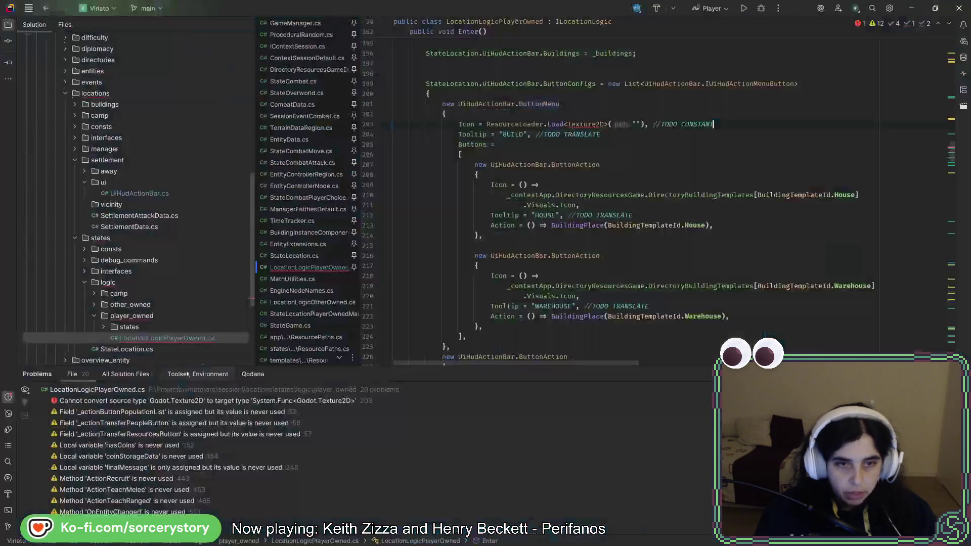
Paste res://resources/ui/tex_ui_icon_build.tres into the BUILD Icon's Load path string
{"action": "left_click", "coordinate": [635, 124]}
{"action": "key", "text": "ctrl+v"}
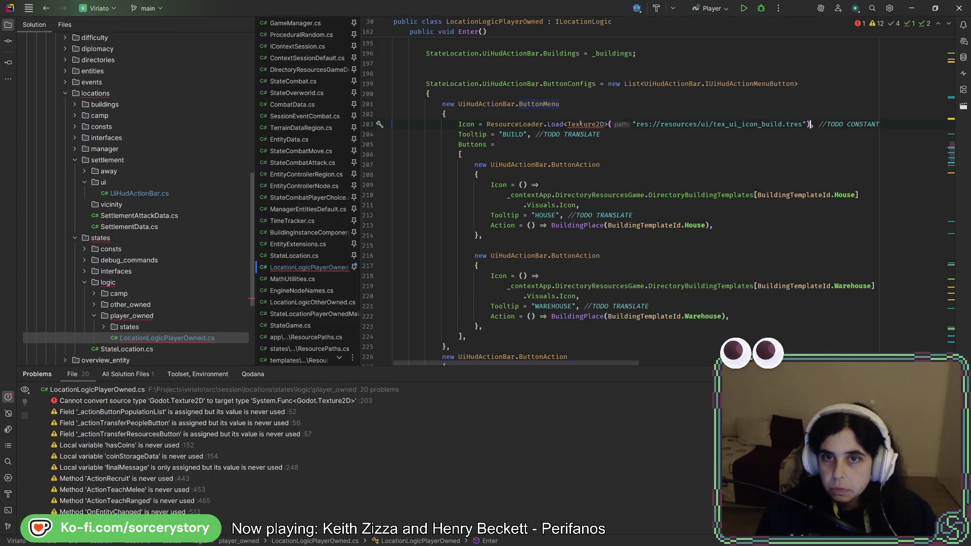
{"action": "mouse_move", "coordinate": [581, 124]}
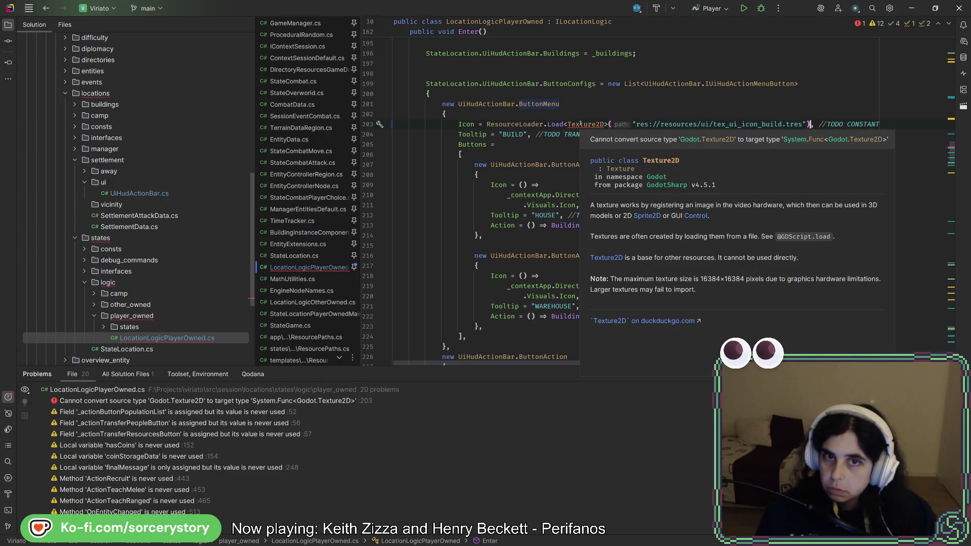
{"action": "mouse_move", "coordinate": [468, 124]}
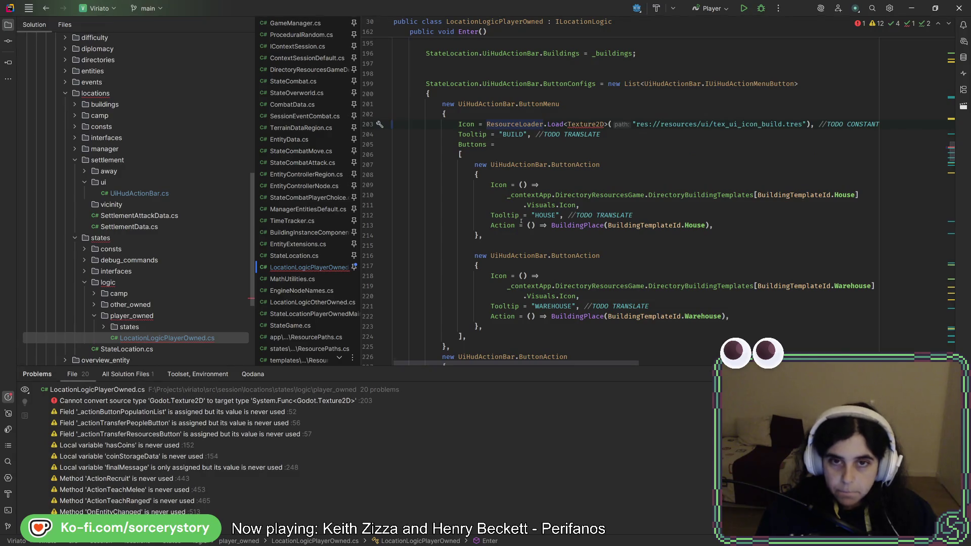
{"action": "mouse_move", "coordinate": [520, 215]}
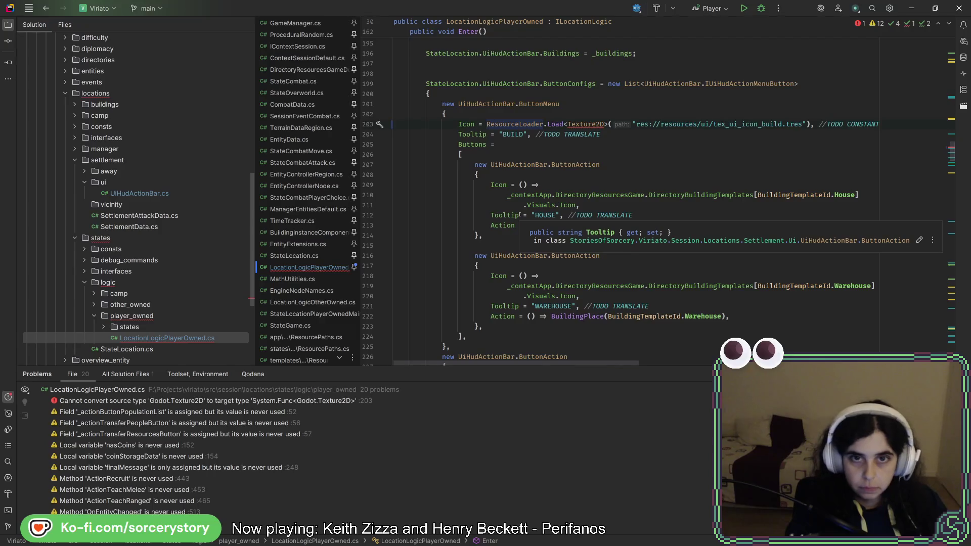
Wrap the BUILD icon load in a () => lambda and convert it to an expression body
{"action": "type", "text": "() => "}
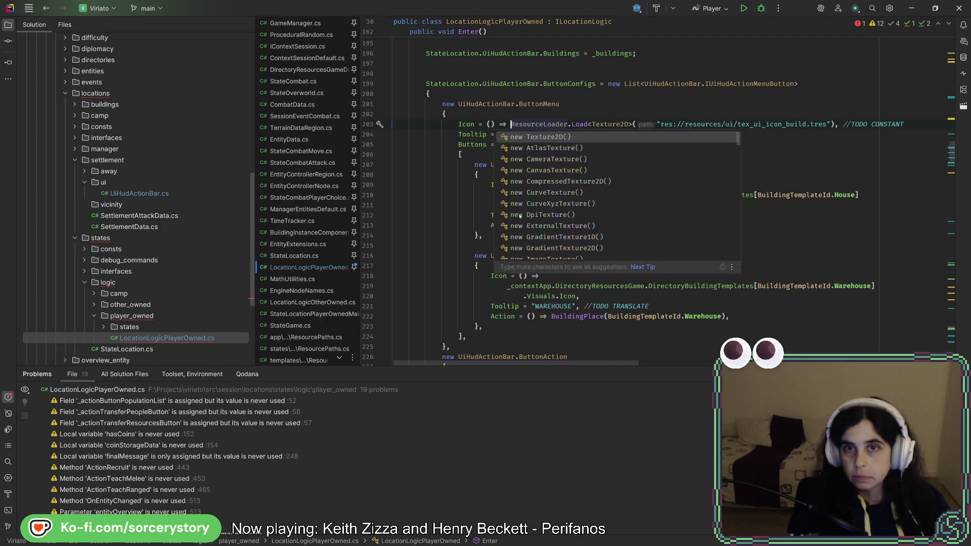
{"action": "type", "text": "re"}
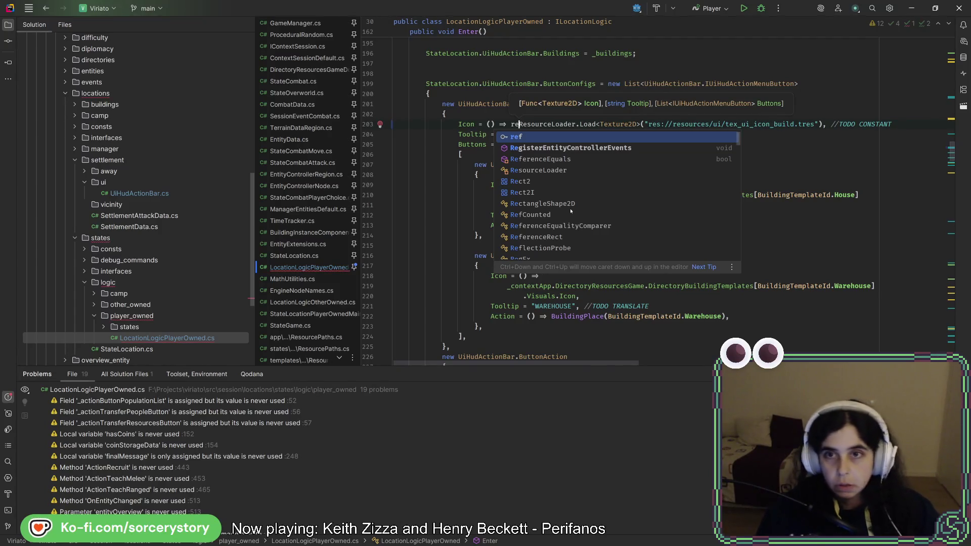
{"action": "type", "text": "turn"}
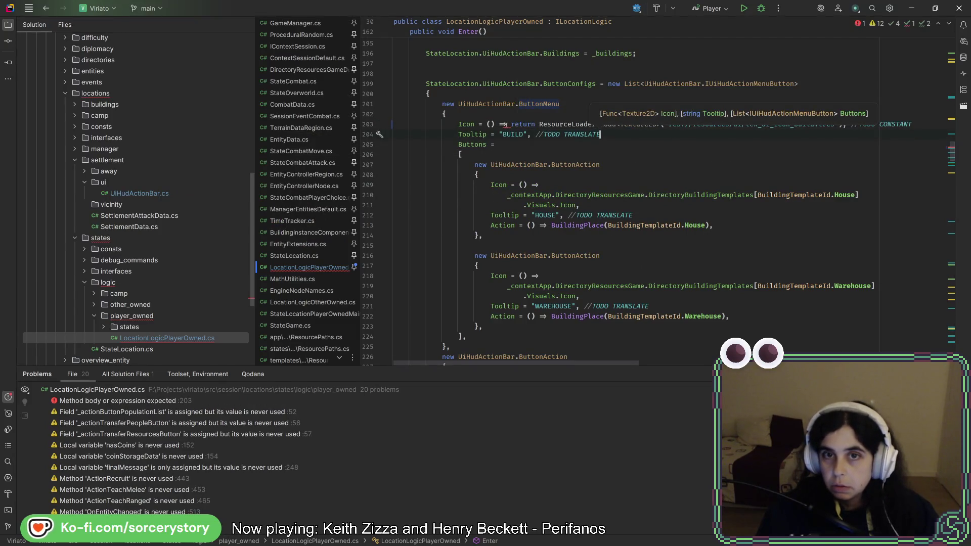
{"action": "left_click", "coordinate": [844, 124]}
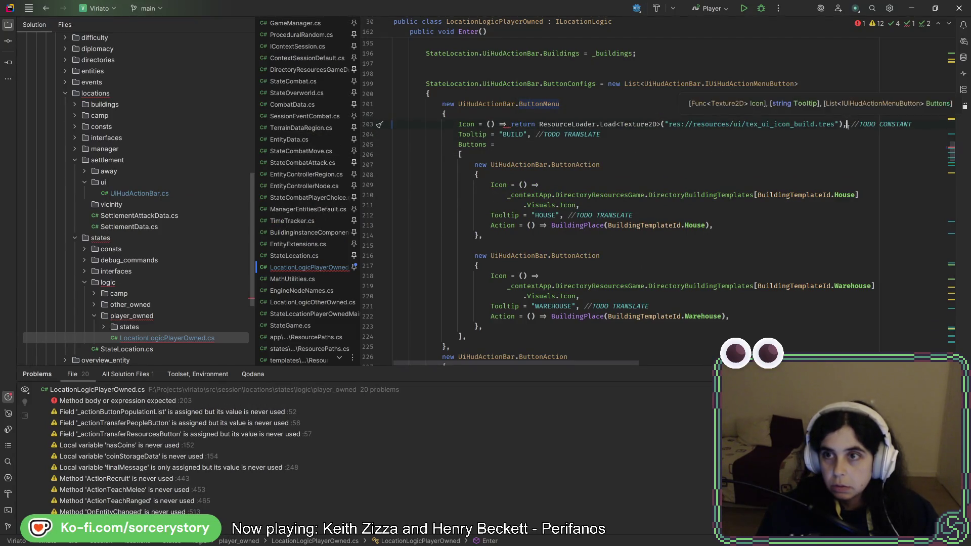
{"action": "left_click", "coordinate": [510, 124]}
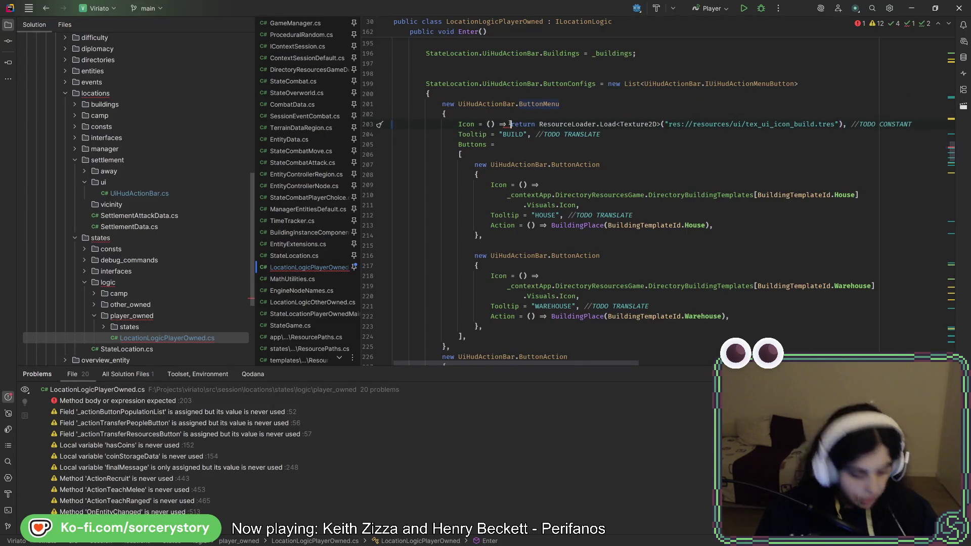
{"action": "type", "text": "{"}
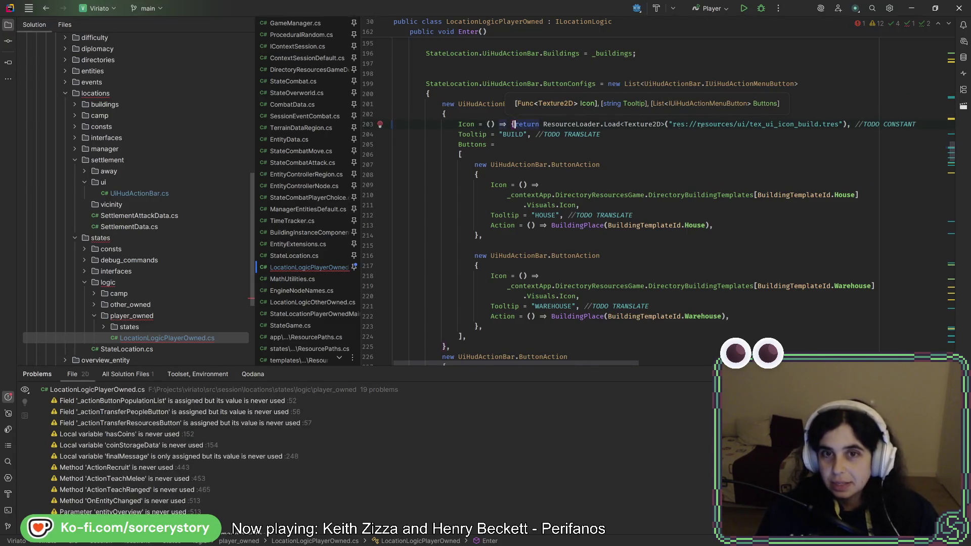
{"action": "left_click", "coordinate": [846, 124]}
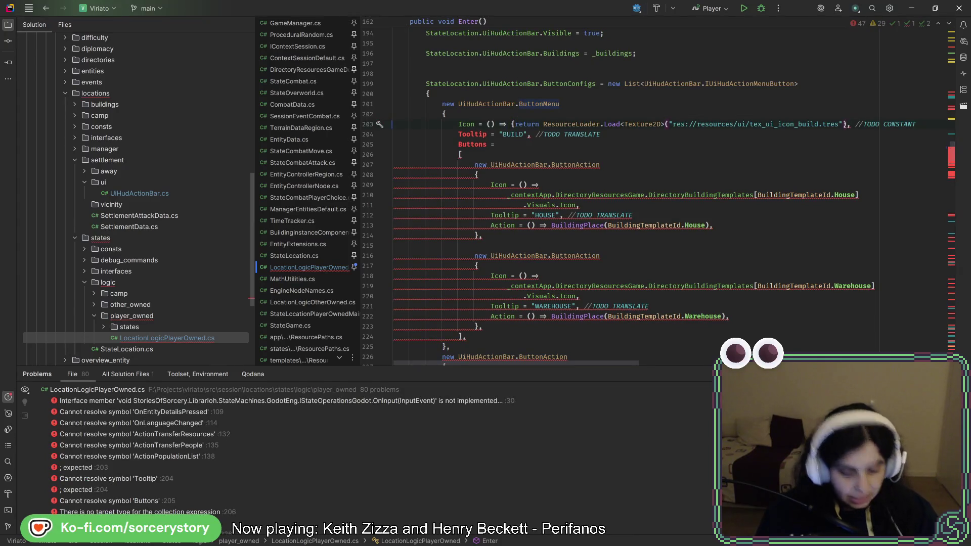
{"action": "type", "text": "}"}
{"action": "key", "text": "BackSpace"}
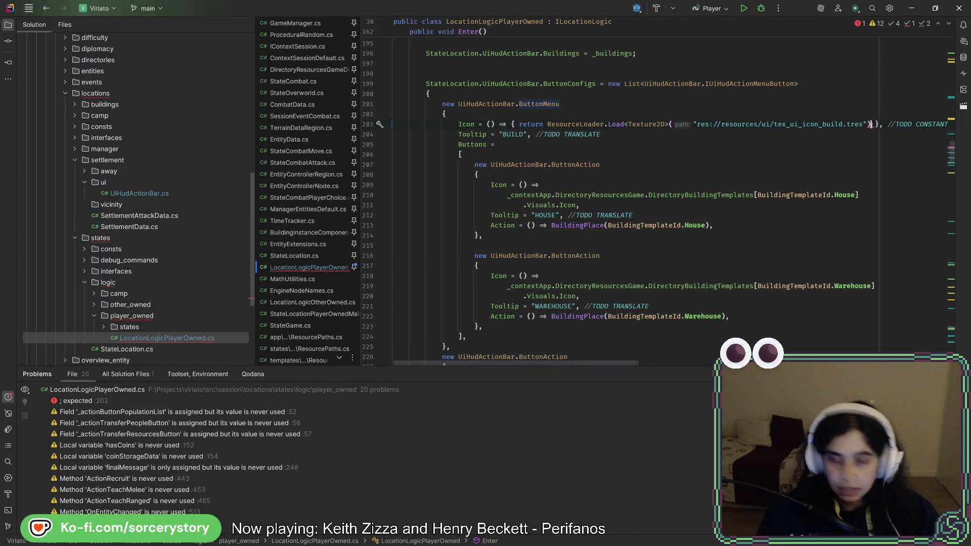
{"action": "type", "text": ";"}
{"action": "left_click", "coordinate": [526, 123]}
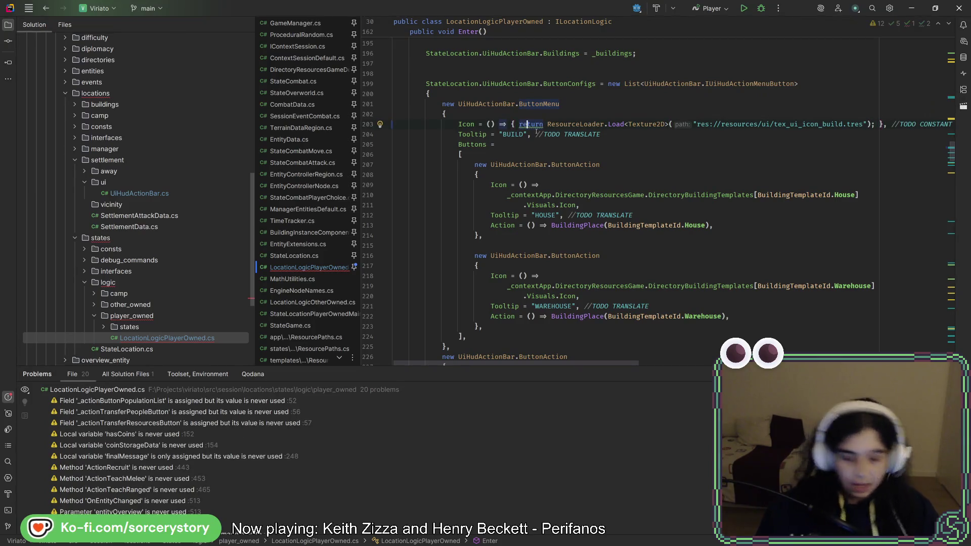
{"action": "key", "text": "alt+Return"}
{"action": "key", "text": "Return"}
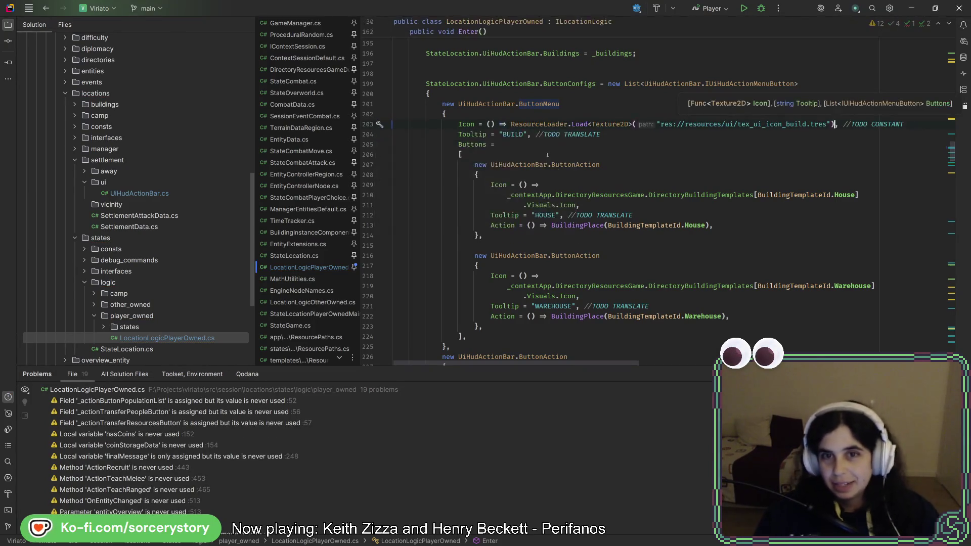
Replace DESTROY's null Icon with the same tex_ui_icon_build.tres Texture2D load
{"action": "left_click", "coordinate": [487, 124]}
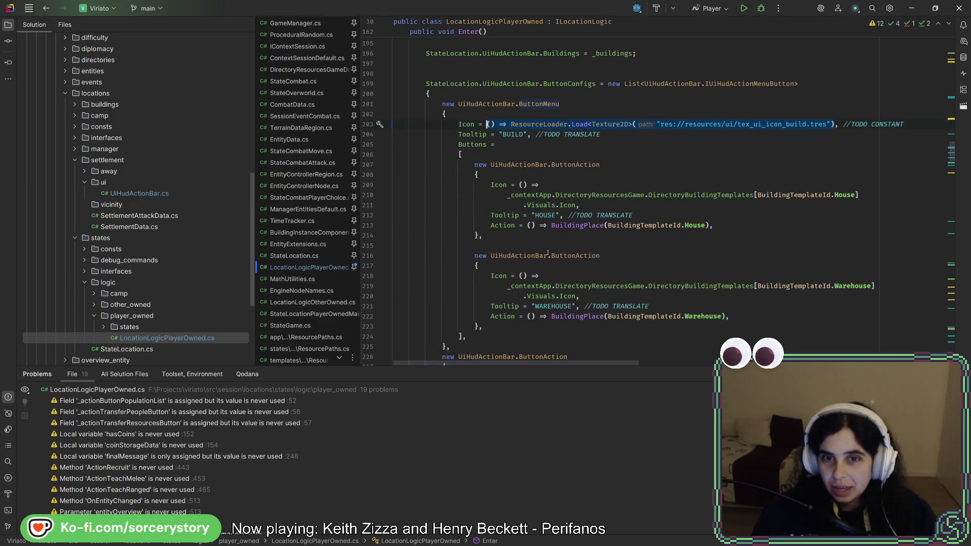
{"action": "scroll", "coordinate": [527, 219], "scroll_direction": "down", "scroll_amount": 2}
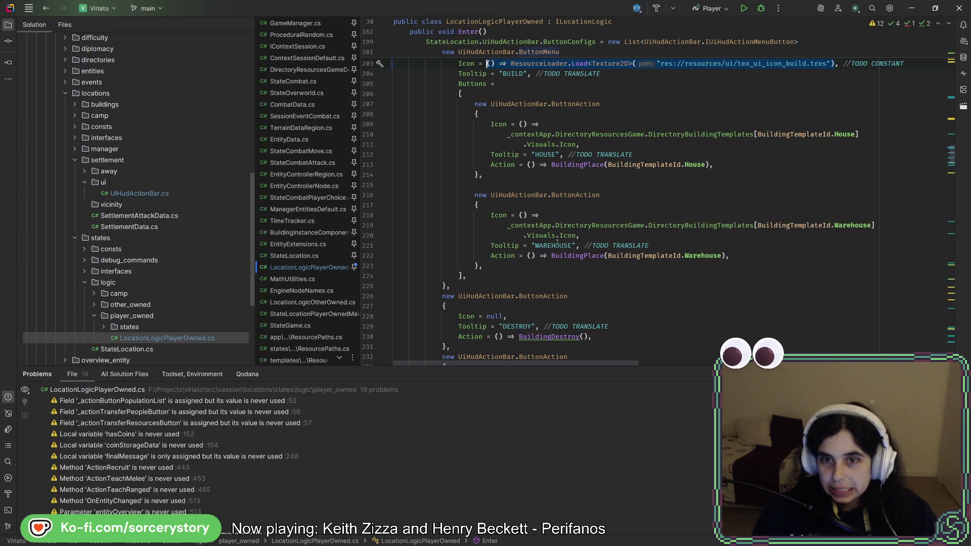
{"action": "scroll", "coordinate": [597, 289], "scroll_direction": "up", "scroll_amount": 3}
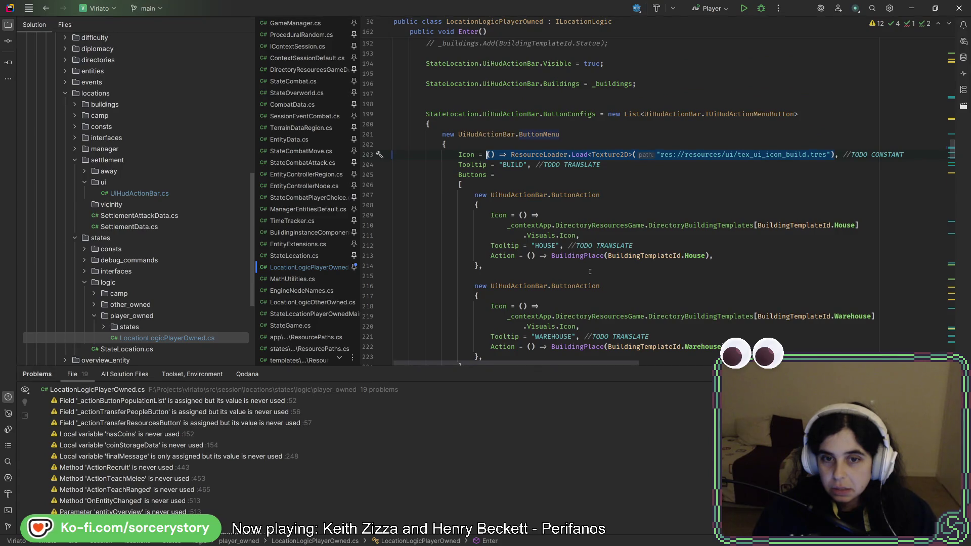
{"action": "scroll", "coordinate": [489, 194], "scroll_direction": "down", "scroll_amount": 7}
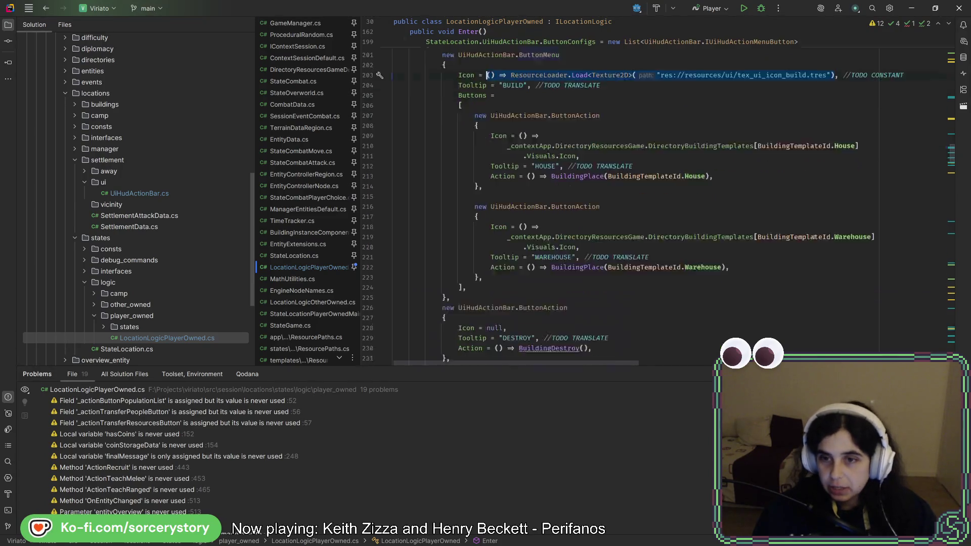
{"action": "double_click", "coordinate": [489, 195]}
{"action": "key", "text": "ctrl+v"}
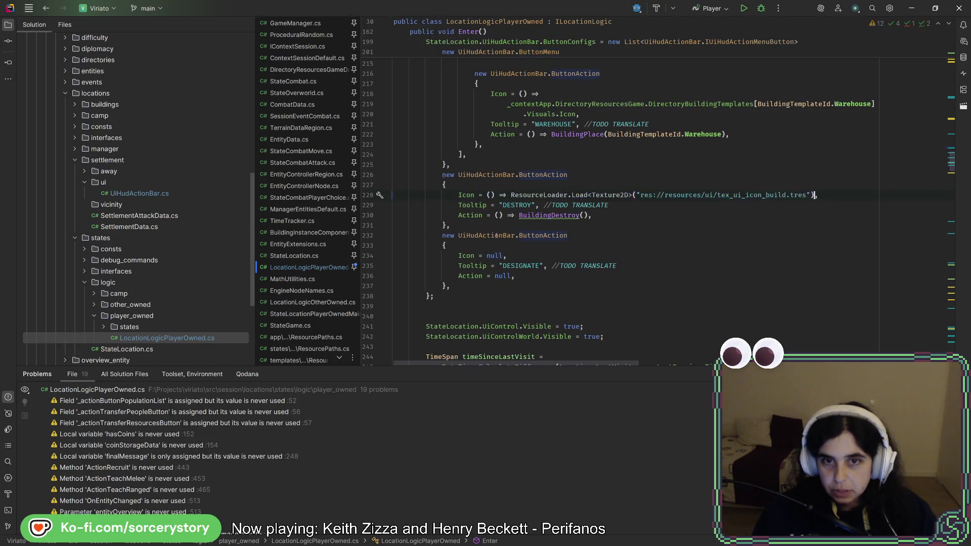
Paste the texture load expression onto the DESIGNATE icon line and copy the tex_ui_icon_designate.tres path
{"action": "double_click", "coordinate": [493, 255]}
{"action": "key", "text": "ctrl+v"}
{"action": "key", "text": "alt+Tab"}
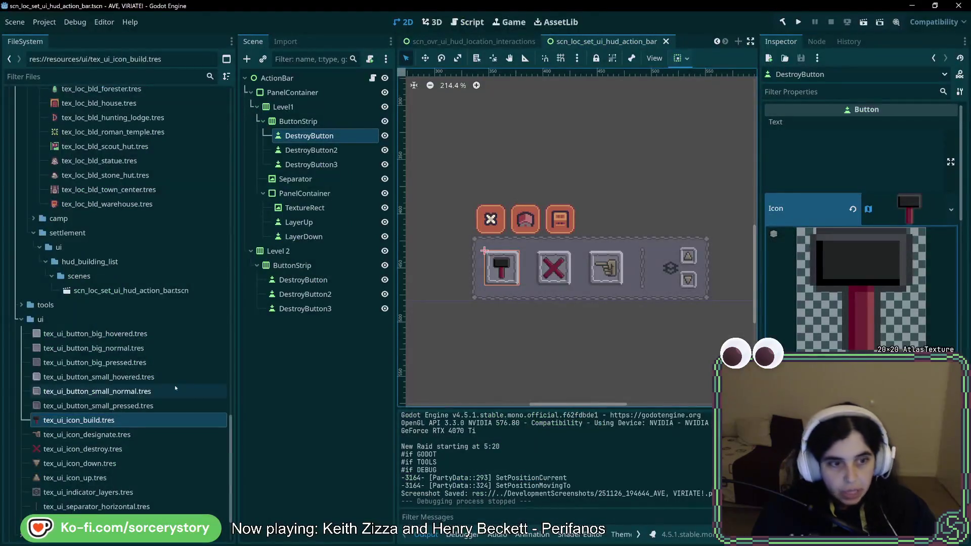
{"action": "right_click", "coordinate": [107, 435]}
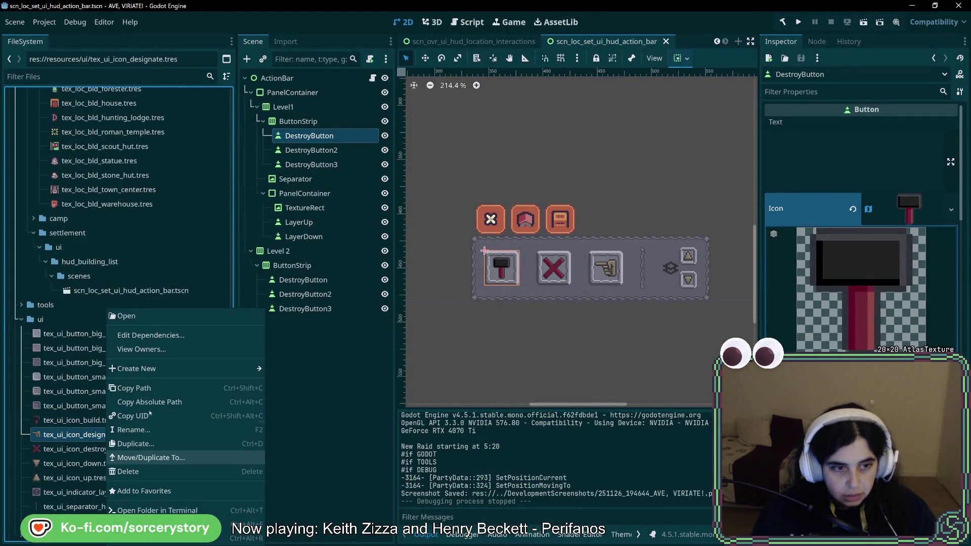
{"action": "left_click", "coordinate": [134, 388]}
{"action": "key", "text": "alt+Tab"}
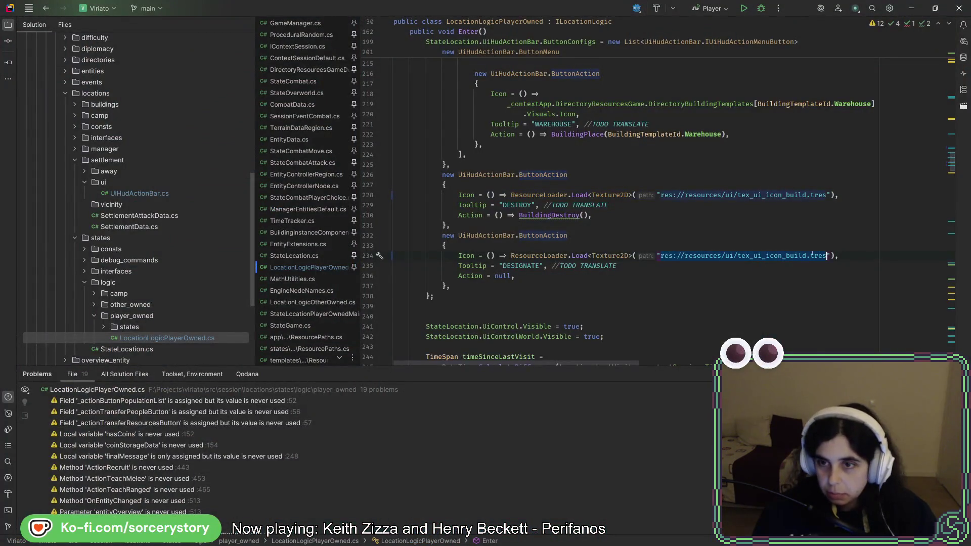
Point the DESTROY icon at tex_ui_icon_destroy.tres, clean up the usings, and launch the game
{"action": "key", "text": "alt+Tab"}
{"action": "right_click", "coordinate": [117, 449]}
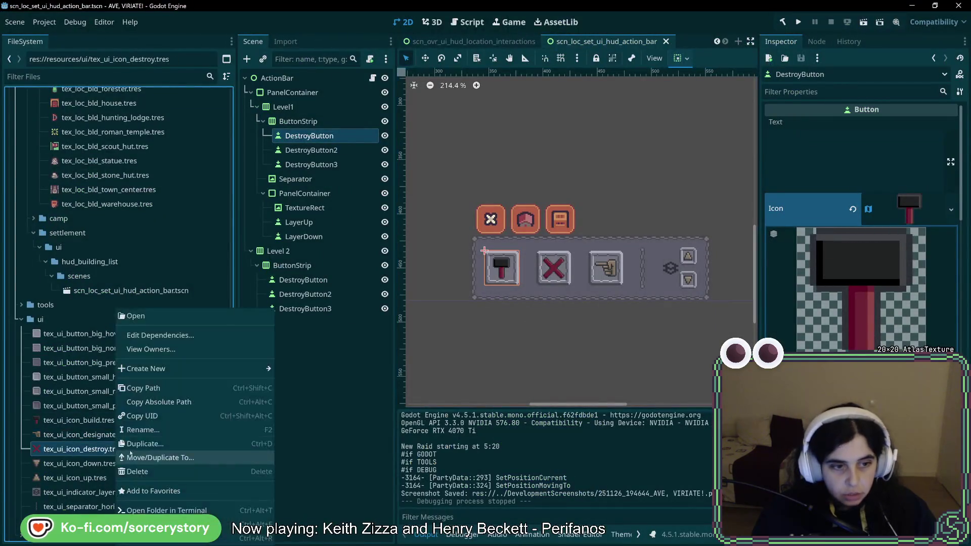
{"action": "left_click", "coordinate": [142, 388]}
{"action": "key", "text": "alt+Tab"}
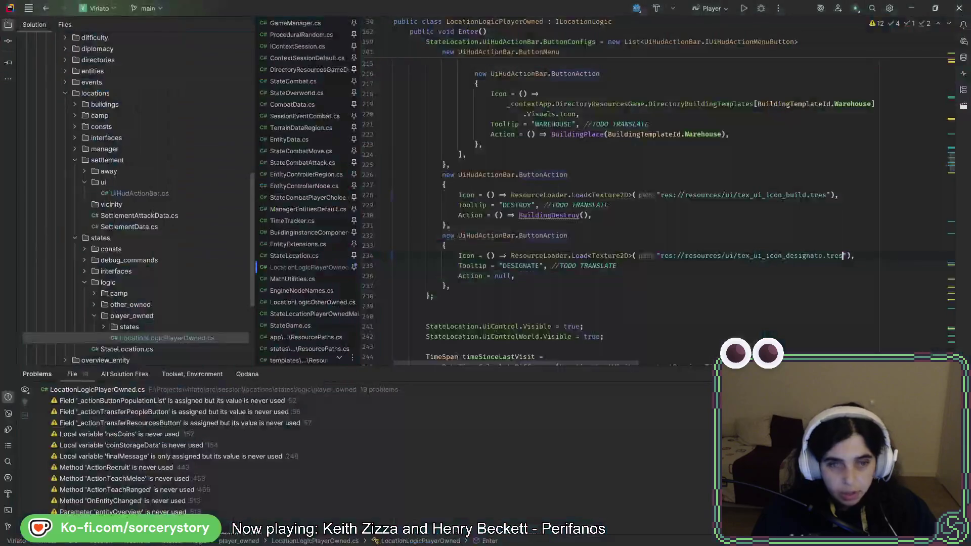
{"action": "left_click_drag", "start_coordinate": [660, 195], "coordinate": [826, 195]}
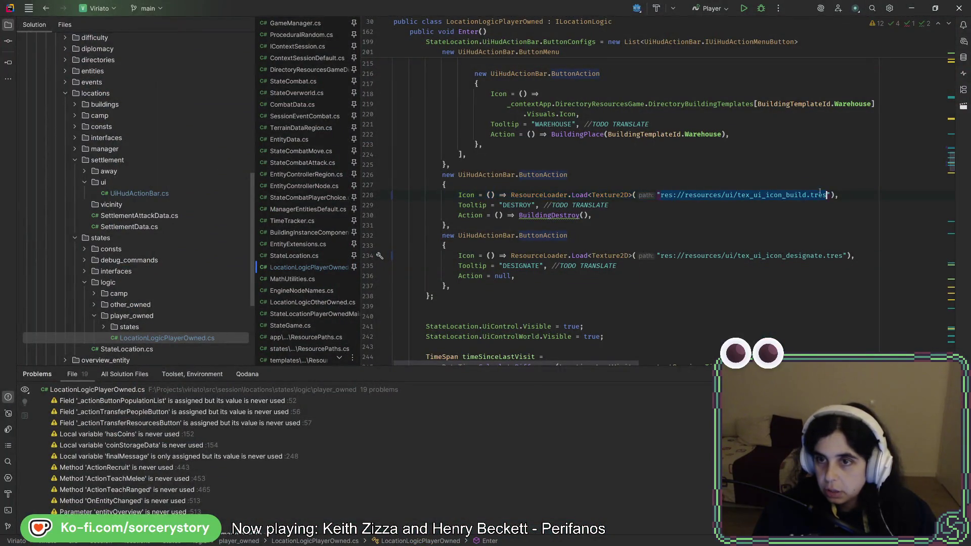
{"action": "key", "text": "ctrl+s"}
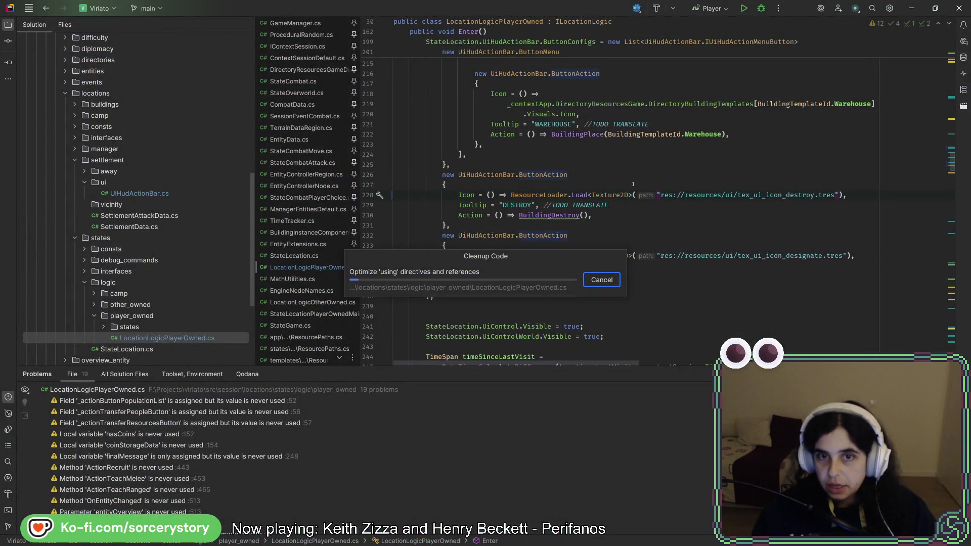
{"action": "key", "text": "alt+Tab"}
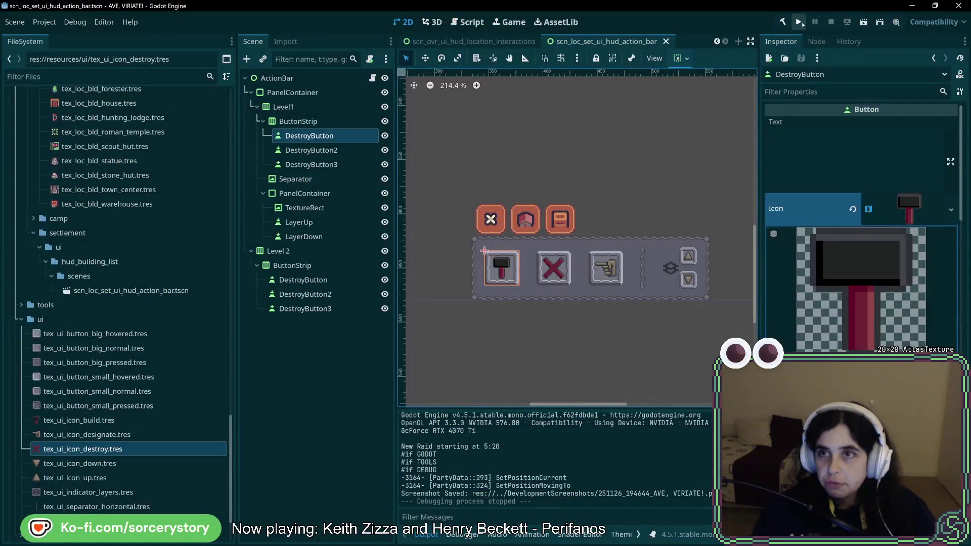
{"action": "left_click", "coordinate": [801, 23]}
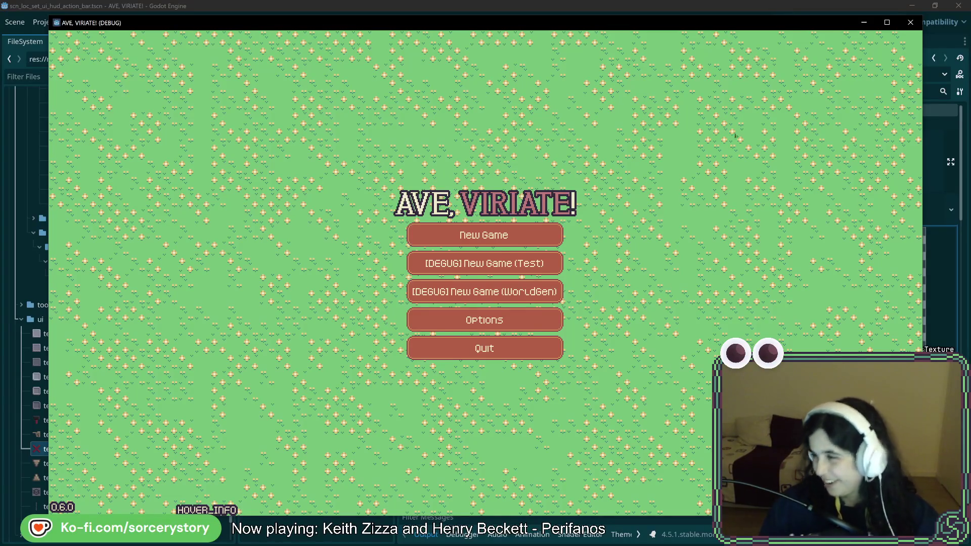
{"action": "left_click", "coordinate": [499, 241]}
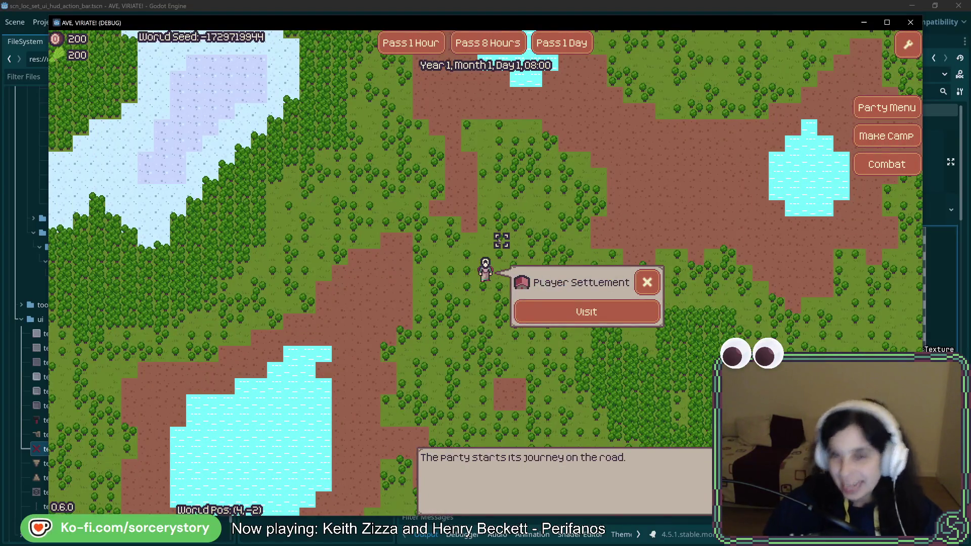
{"action": "left_click", "coordinate": [587, 312]}
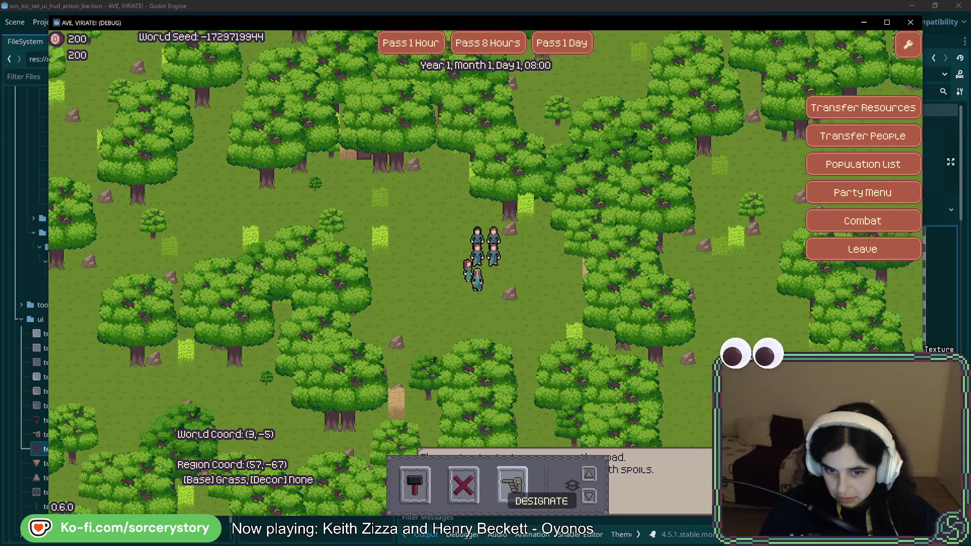
{"action": "left_click", "coordinate": [910, 23]}
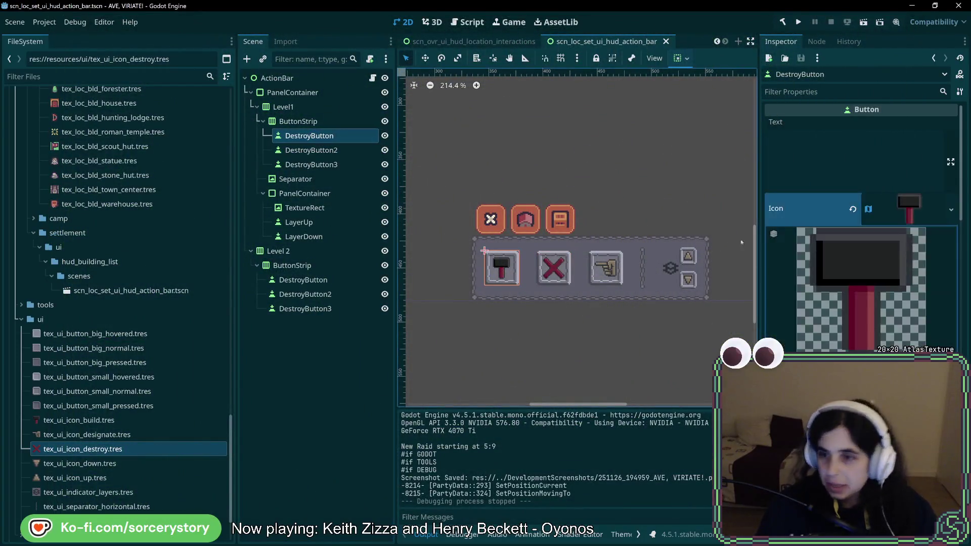
Scroll DestroyButton's Inspector to Layout > Container Sizing and confirm horizontal is Shrink Center
{"action": "scroll", "coordinate": [803, 341], "scroll_direction": "down", "scroll_amount": 5}
{"action": "scroll", "coordinate": [802, 341], "scroll_direction": "down", "scroll_amount": 2}
{"action": "scroll", "coordinate": [870, 308], "scroll_direction": "down", "scroll_amount": 3}
{"action": "scroll", "coordinate": [870, 314], "scroll_direction": "up", "scroll_amount": 8}
{"action": "scroll", "coordinate": [869, 318], "scroll_direction": "down", "scroll_amount": 2}
{"action": "scroll", "coordinate": [869, 319], "scroll_direction": "down", "scroll_amount": 5}
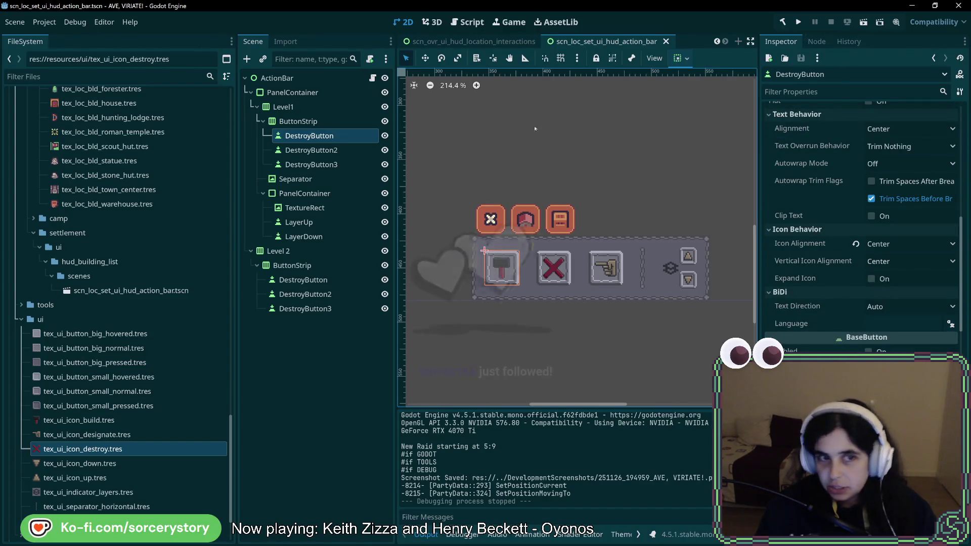
{"action": "scroll", "coordinate": [869, 319], "scroll_direction": "down", "scroll_amount": 10}
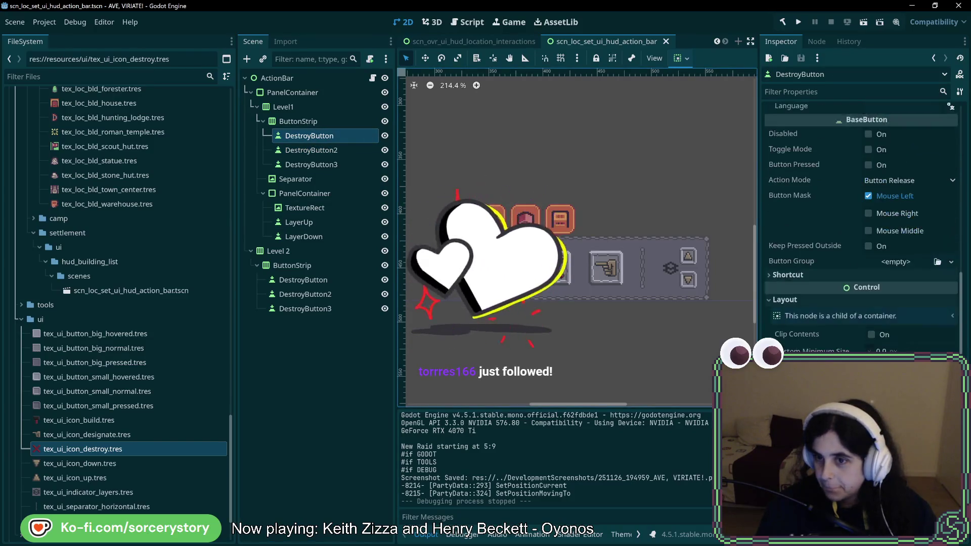
{"action": "scroll", "coordinate": [869, 228], "scroll_direction": "up", "scroll_amount": 5}
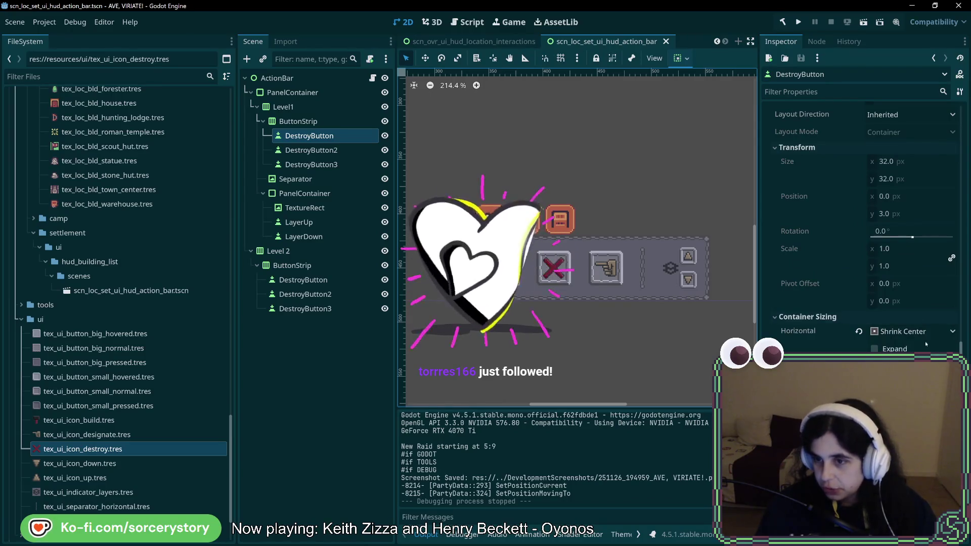
{"action": "key", "text": "alt+Tab"}
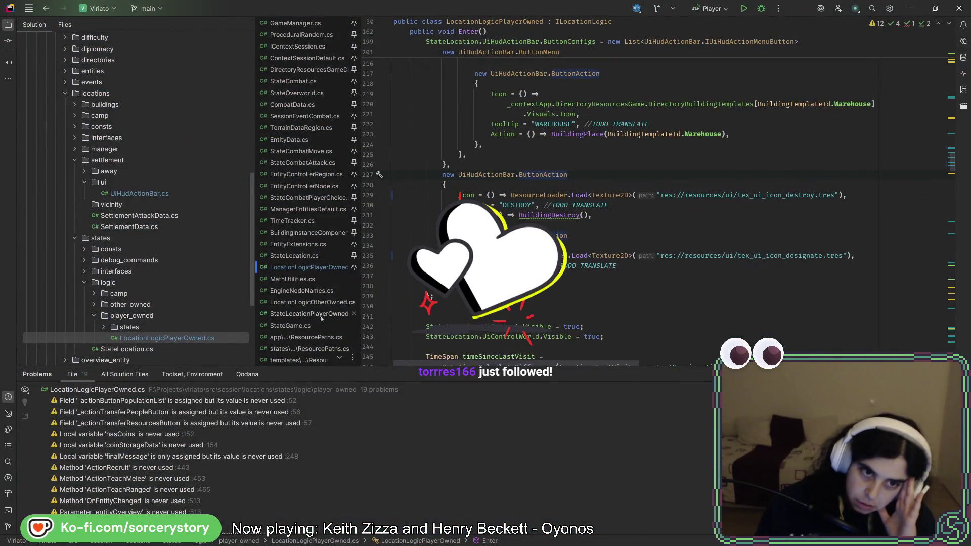
Open UiHudActionBar.cs from the Solution tree
{"action": "left_click", "coordinate": [157, 197]}
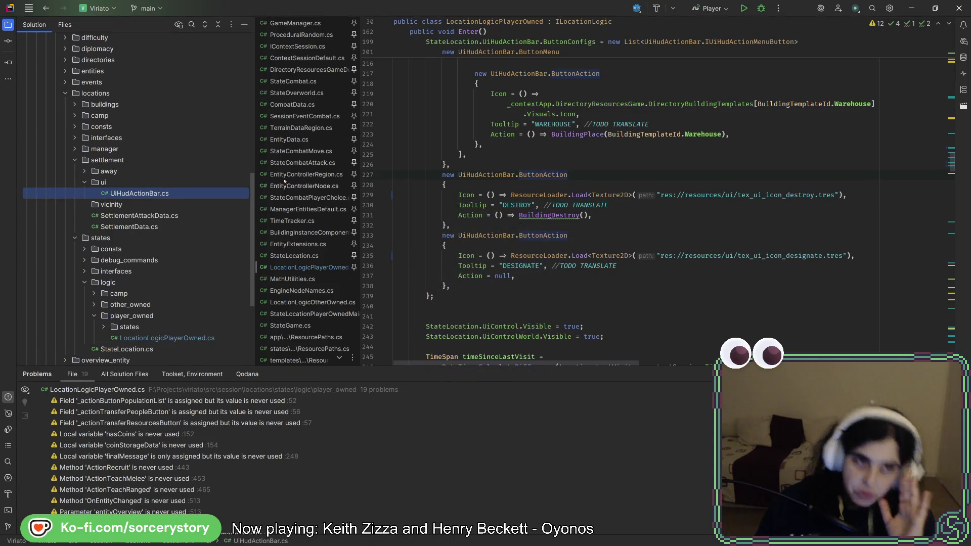
{"action": "scroll", "coordinate": [450, 181], "scroll_direction": "up", "scroll_amount": 5}
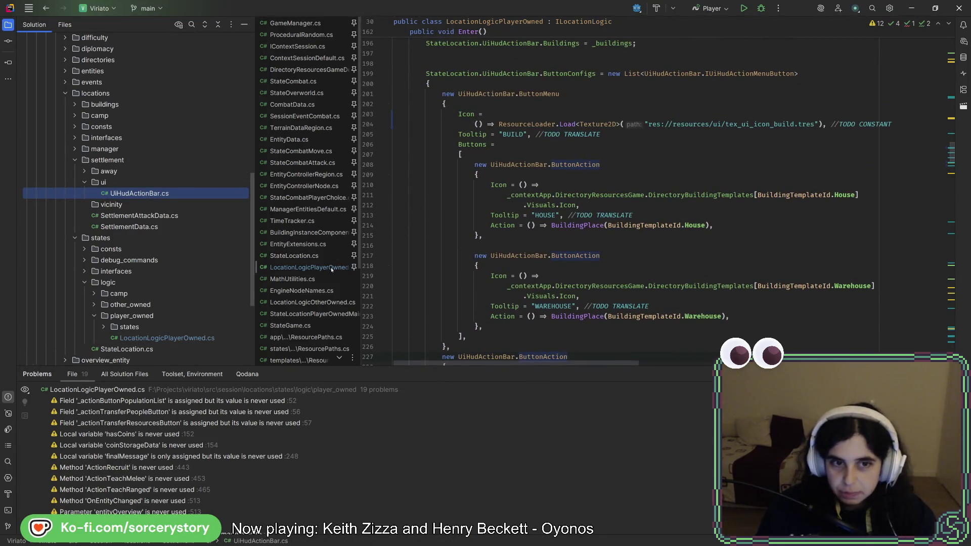
{"action": "double_click", "coordinate": [189, 196]}
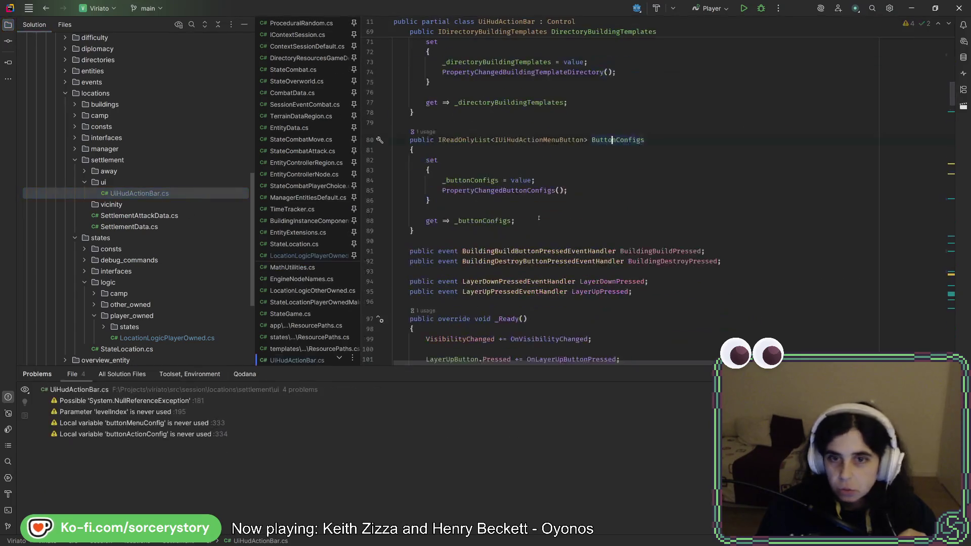
Start a new line after line 301 in PropertyChangedButtonConfigs reading 'buildingButton.'
{"action": "scroll", "coordinate": [687, 189], "scroll_direction": "down", "scroll_amount": 14}
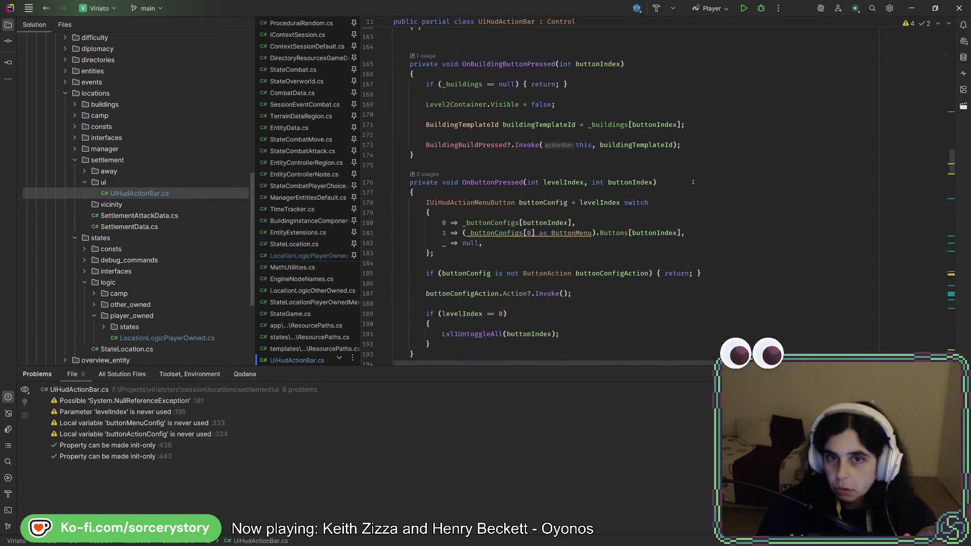
{"action": "scroll", "coordinate": [687, 189], "scroll_direction": "down", "scroll_amount": 13}
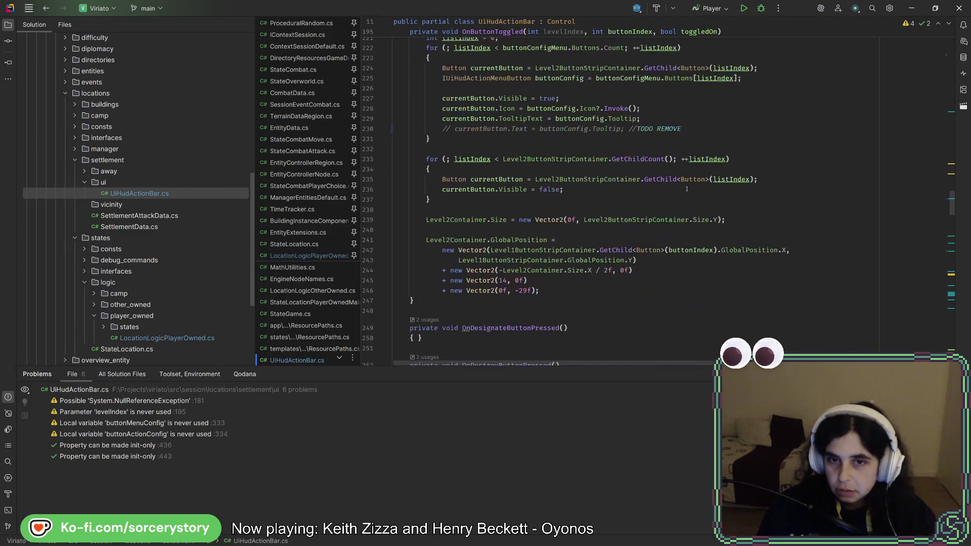
{"action": "scroll", "coordinate": [683, 192], "scroll_direction": "down", "scroll_amount": 11}
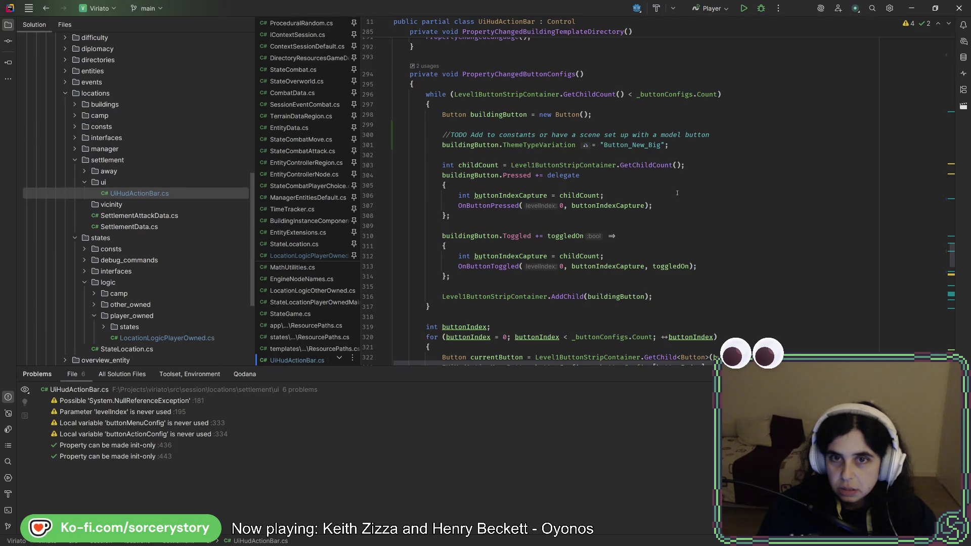
{"action": "left_click", "coordinate": [690, 147]}
{"action": "key", "text": "Return"}
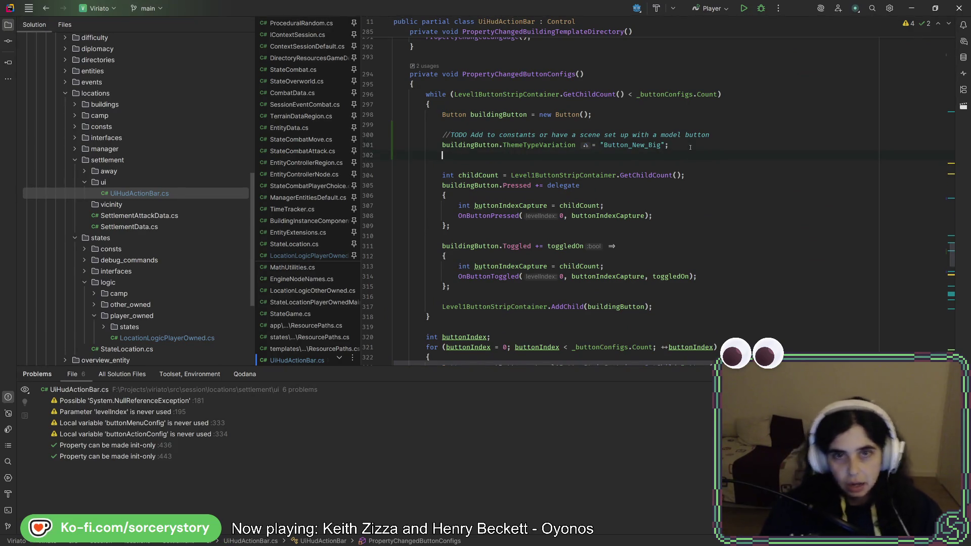
{"action": "type", "text": "buildingButton."}
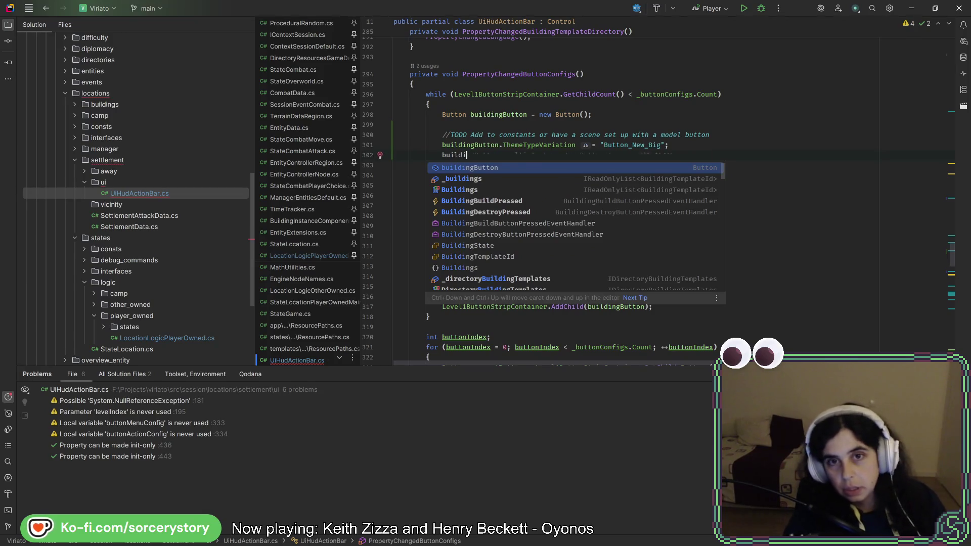
{"action": "key", "text": "alt+Tab"}
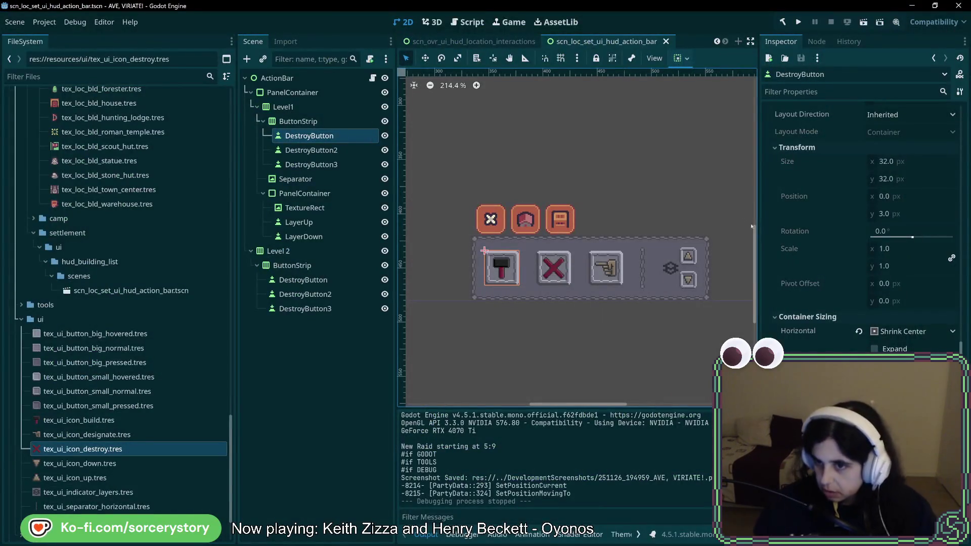
Add 'c' after buildingButton., then read the size_flags_horizontal tooltip under Container Sizing
{"action": "key", "text": "alt+Tab"}
{"action": "type", "text": "c"}
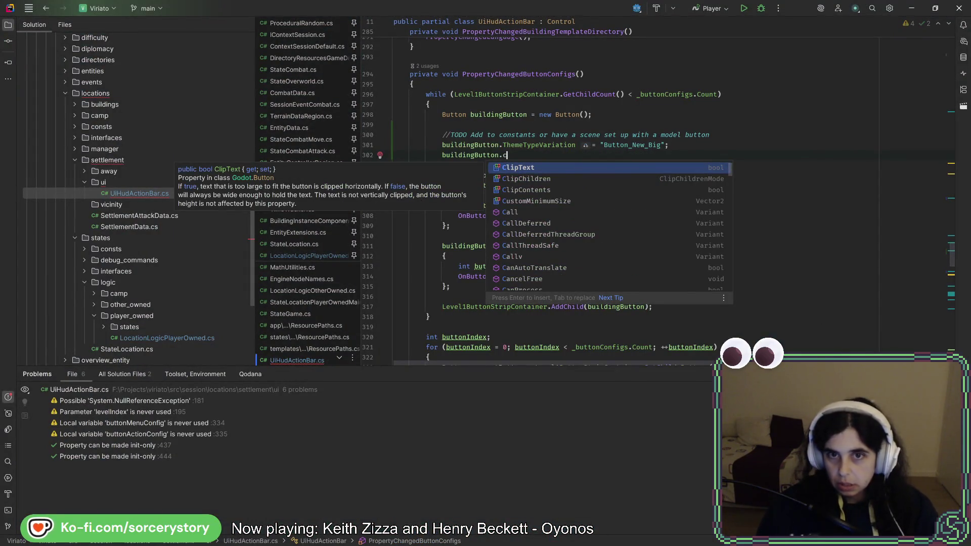
{"action": "key", "text": "alt+Tab"}
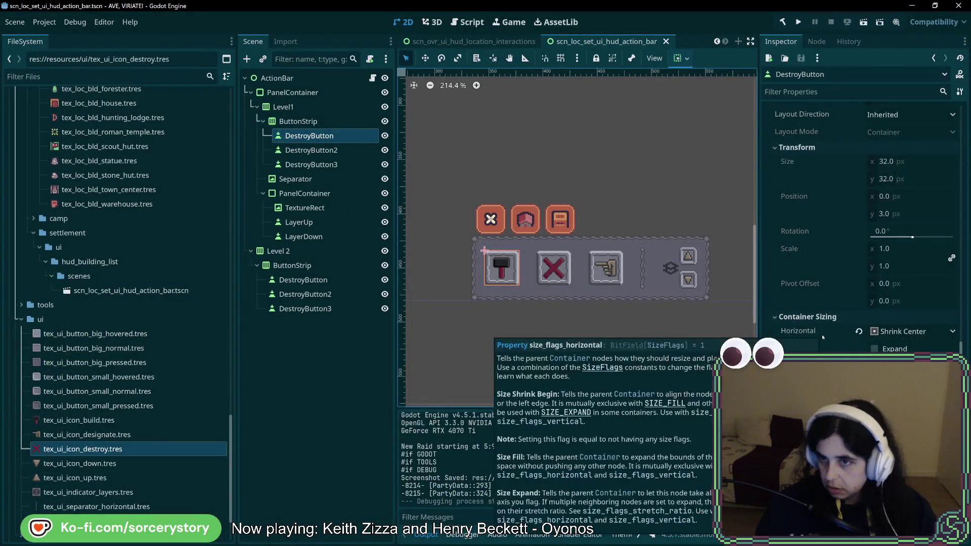
{"action": "scroll", "coordinate": [824, 212], "scroll_direction": "up", "scroll_amount": 3}
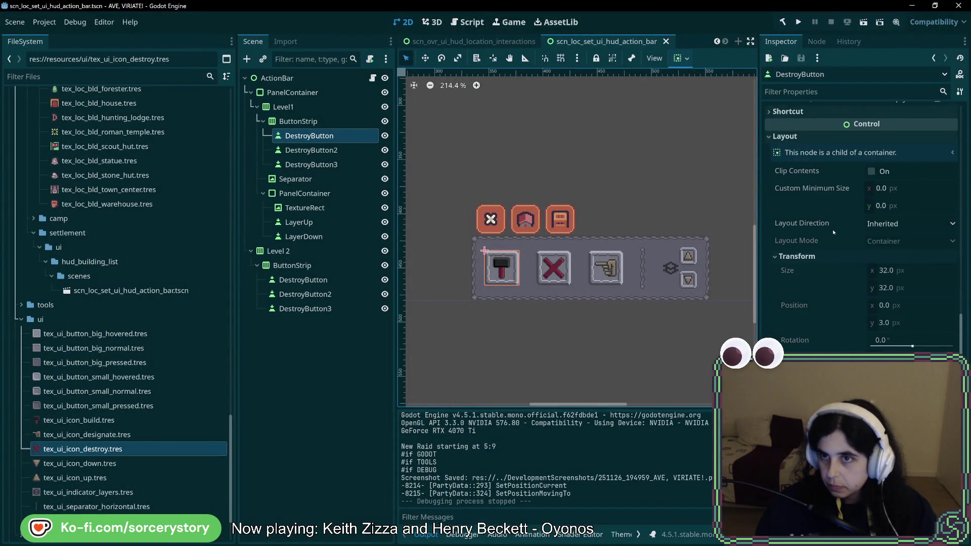
{"action": "scroll", "coordinate": [832, 229], "scroll_direction": "down", "scroll_amount": 2}
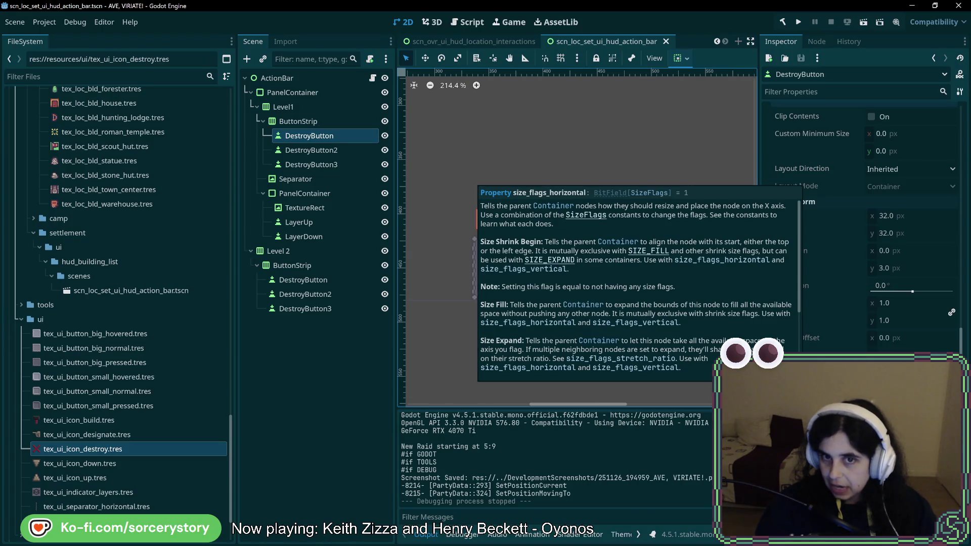
{"action": "key", "text": "alt+Tab"}
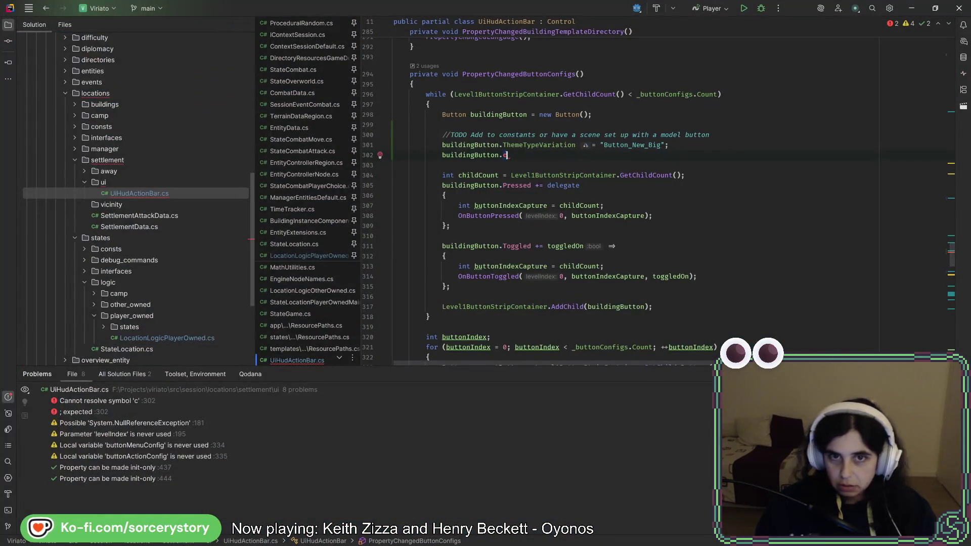
Set buildingButton's SizeFlagsHorizontal and SizeFlagsVertical to SizeFlags.ShrinkCenter, then launch the game
{"action": "key", "text": "BackSpace"}
{"action": "type", "text": "size"}
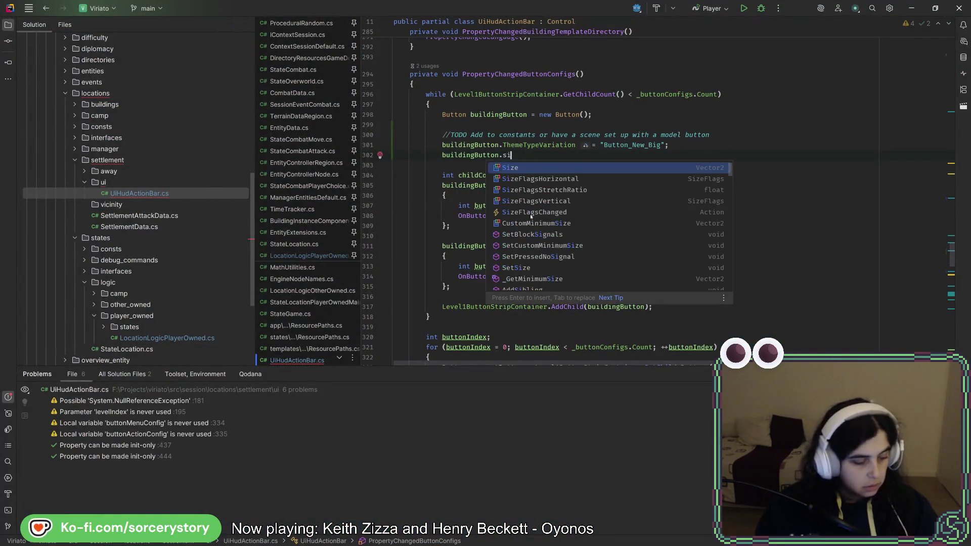
{"action": "key", "text": "Down"}
{"action": "key", "text": "Return"}
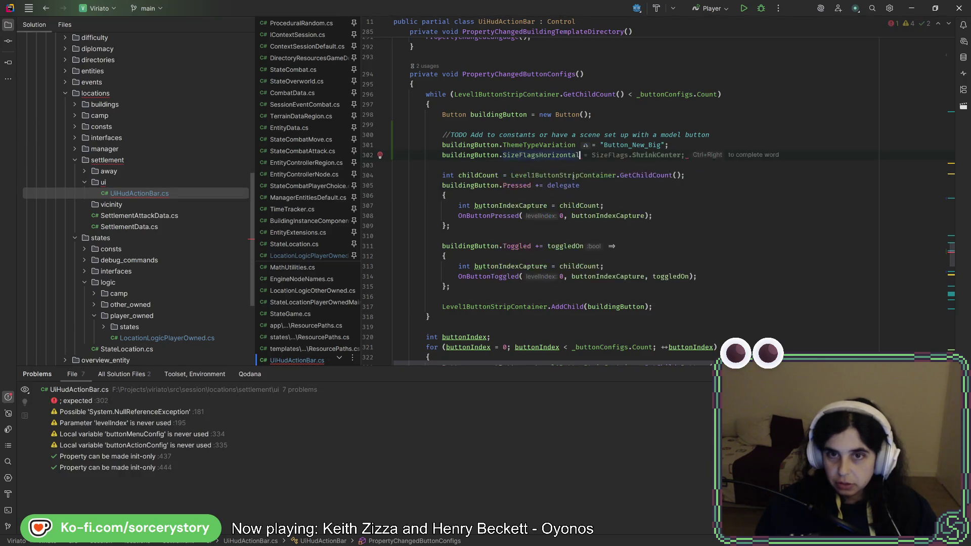
{"action": "key", "text": "Tab"}
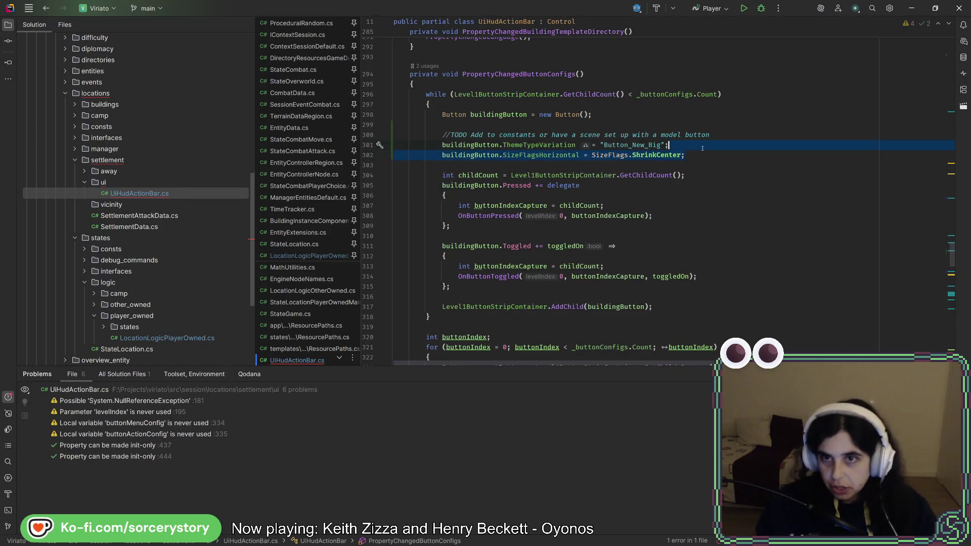
{"action": "key", "text": "ctrl+d"}
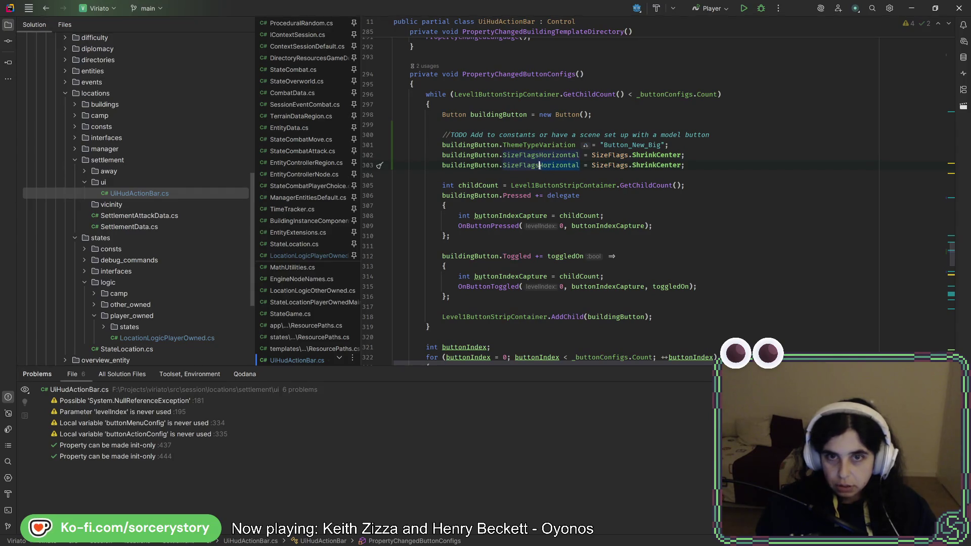
{"action": "type", "text": "V"}
{"action": "key", "text": "Return"}
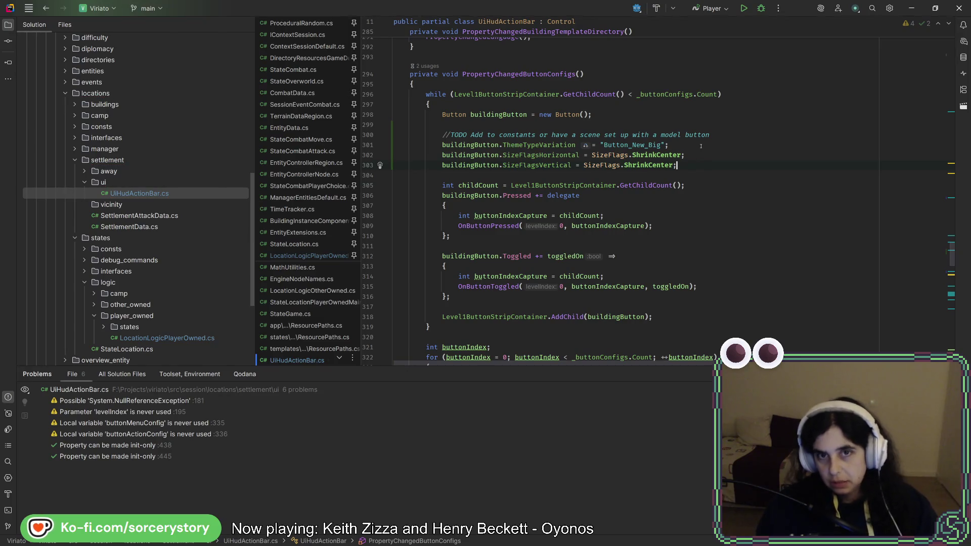
{"action": "key", "text": "alt+Tab"}
{"action": "left_click", "coordinate": [798, 23]}
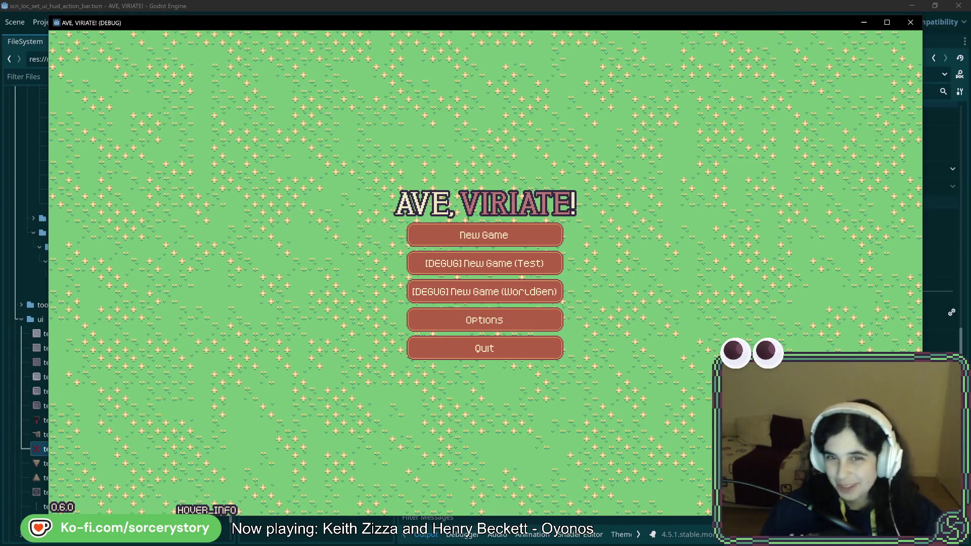
Start a New Game, visit the Player Settlement, and try the BUILD then DESTROY buttons
{"action": "left_click", "coordinate": [508, 268]}
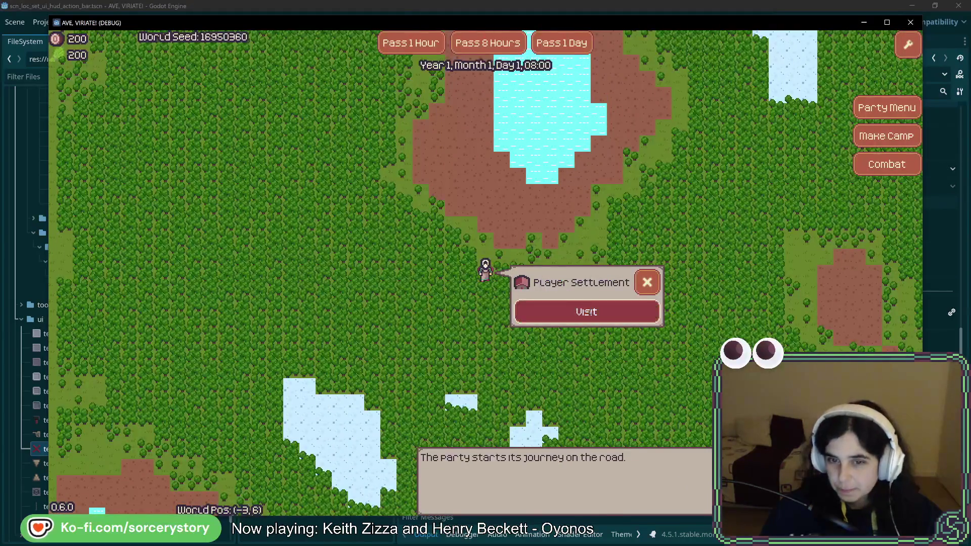
{"action": "left_click", "coordinate": [590, 313]}
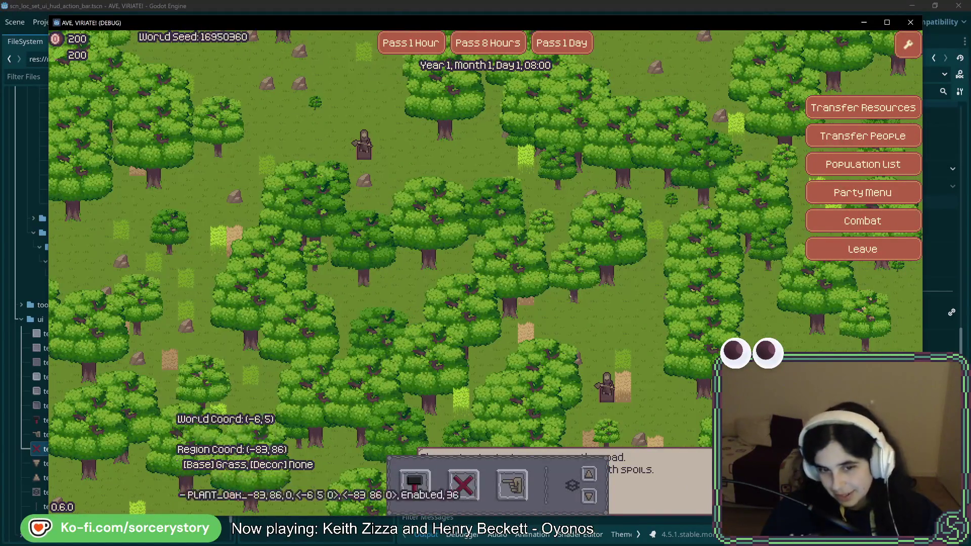
{"action": "left_click", "coordinate": [422, 484]}
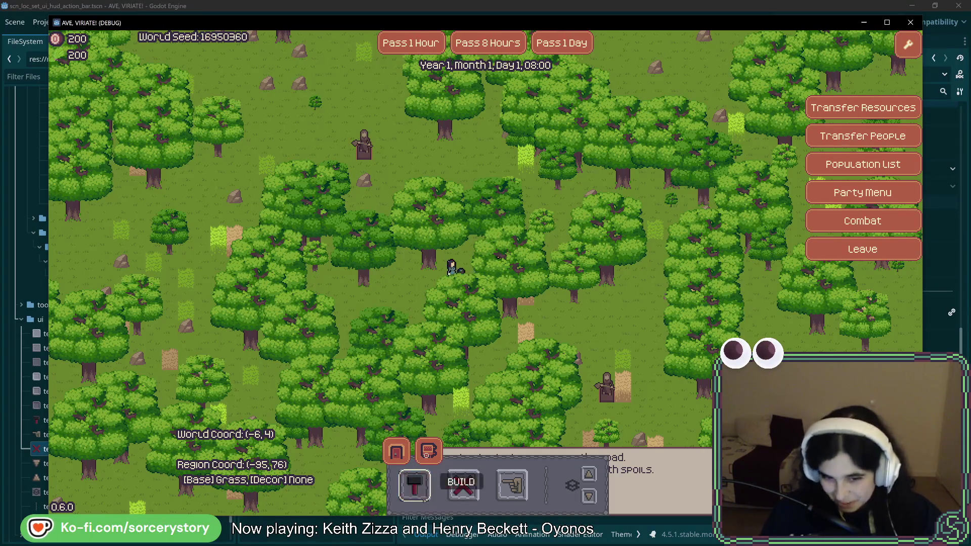
{"action": "left_click", "coordinate": [463, 486]}
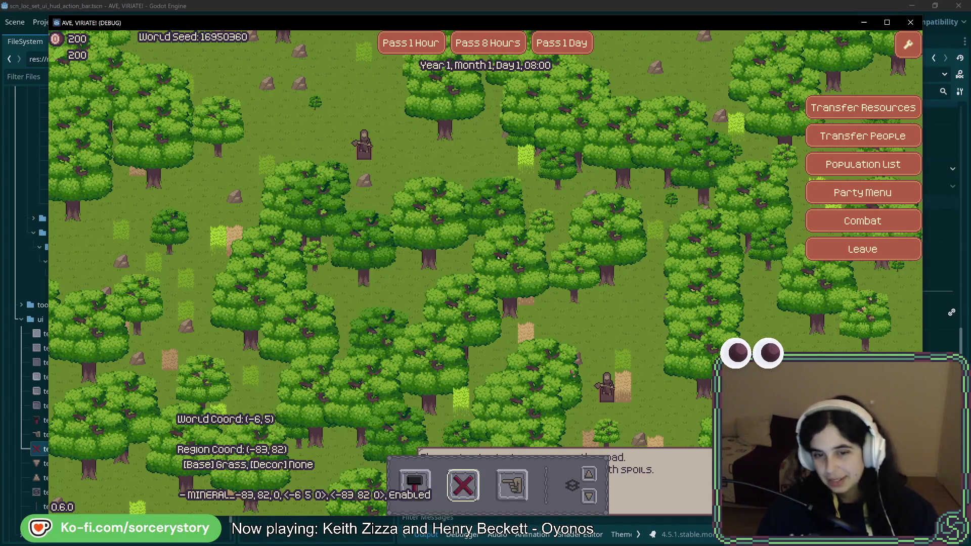
Switch to designate, back to build, and pick the House to place
{"action": "key", "text": "Escape"}
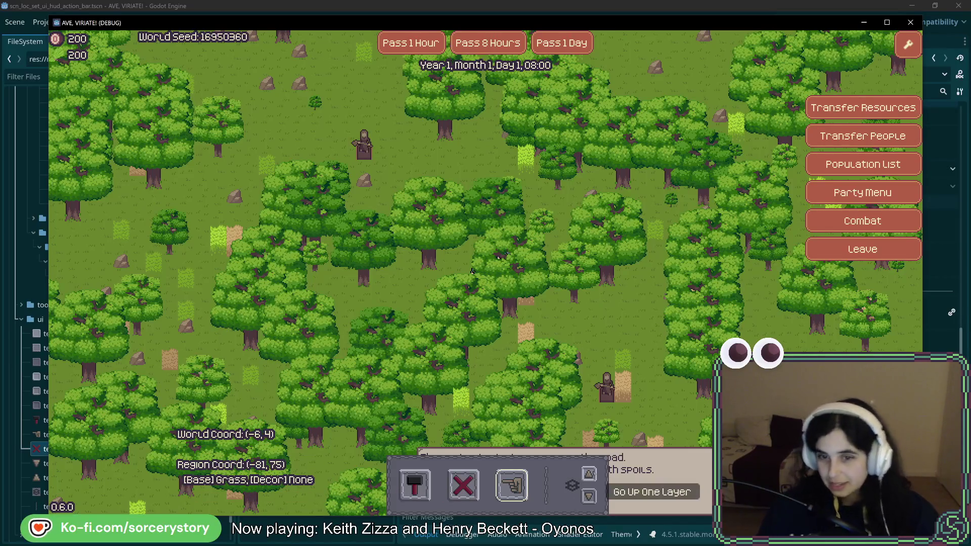
{"action": "left_click", "coordinate": [415, 486]}
{"action": "left_click", "coordinate": [397, 450]}
{"action": "left_click_drag", "start_coordinate": [472, 271], "coordinate": [384, 180]}
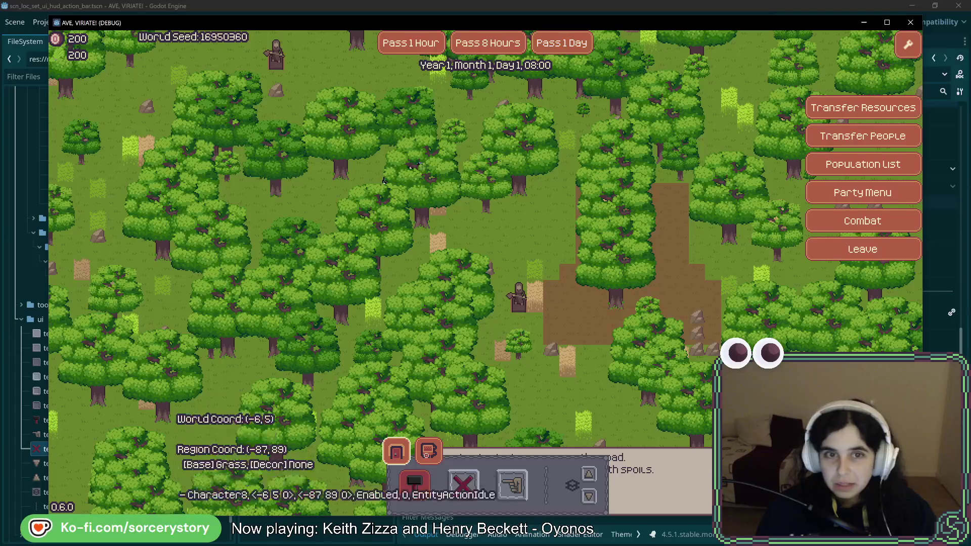
Assign settlers the Gatherer job through the radial action menu
{"action": "left_click", "coordinate": [395, 185]}
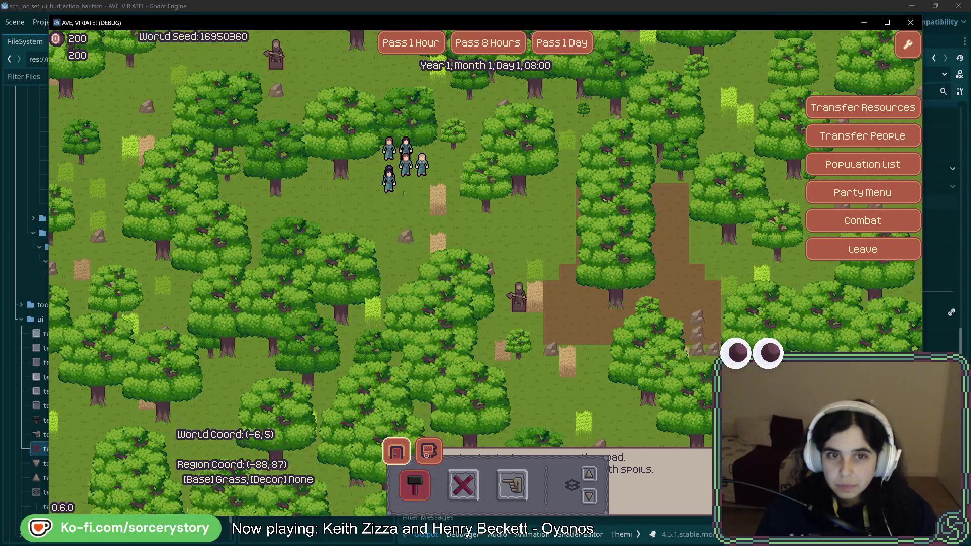
{"action": "left_click", "coordinate": [392, 175]}
{"action": "left_click", "coordinate": [387, 149]}
{"action": "left_click", "coordinate": [390, 172]}
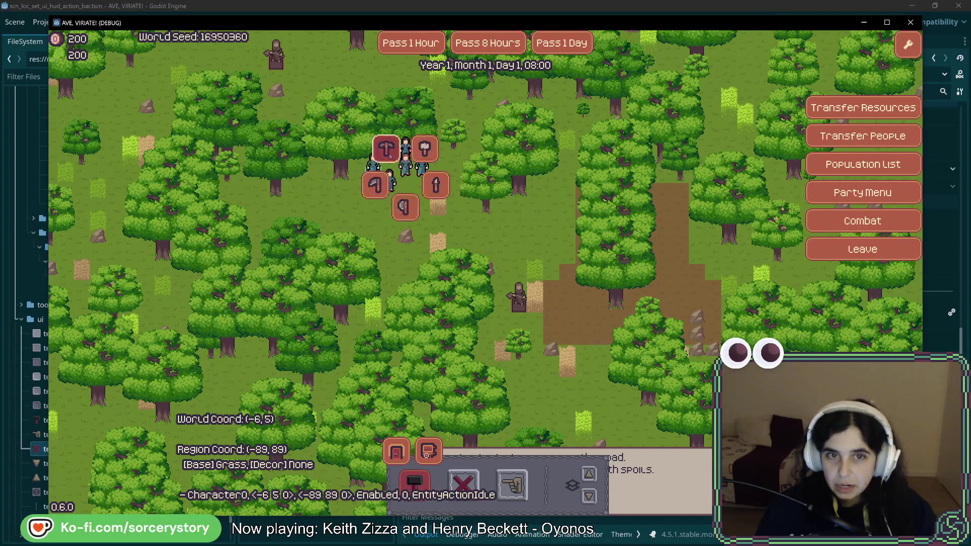
{"action": "left_click", "coordinate": [387, 149]}
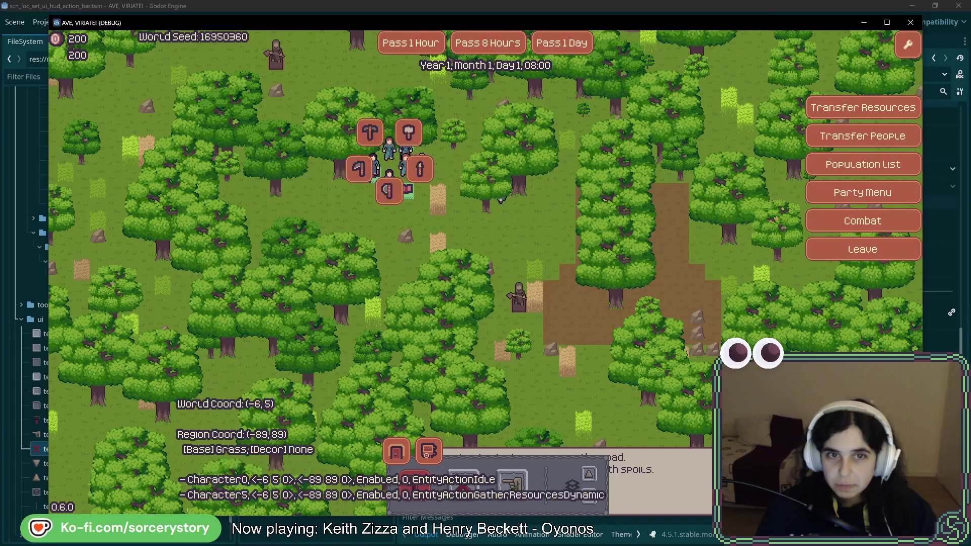
{"action": "left_click", "coordinate": [526, 198]}
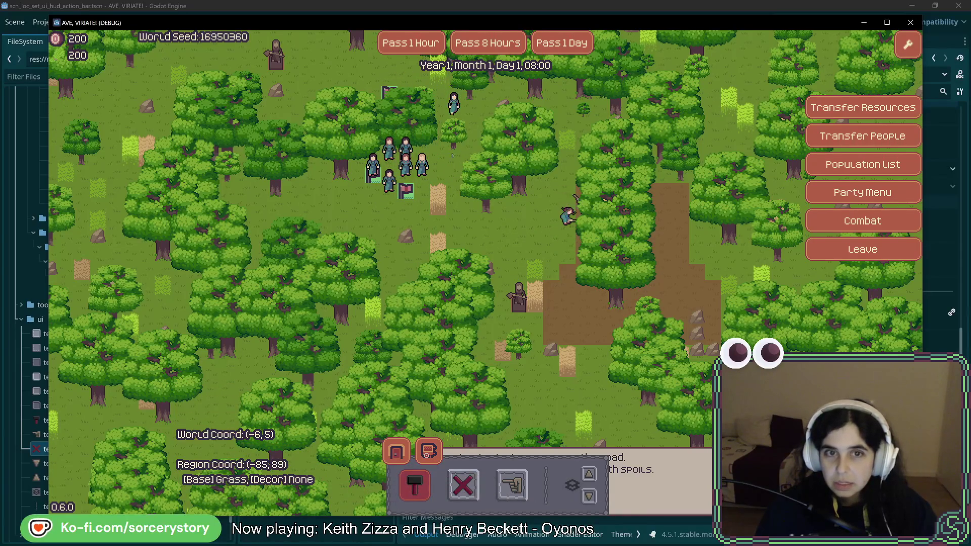
{"action": "left_click", "coordinate": [421, 172]}
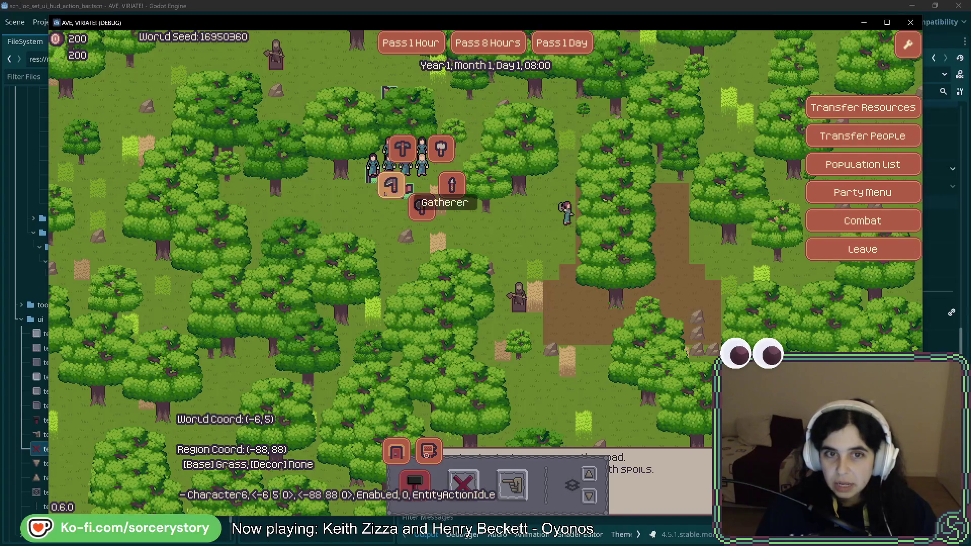
{"action": "left_click", "coordinate": [421, 205]}
Pass two days and then 8 hours so the house finishes building
{"action": "left_click", "coordinate": [561, 43]}
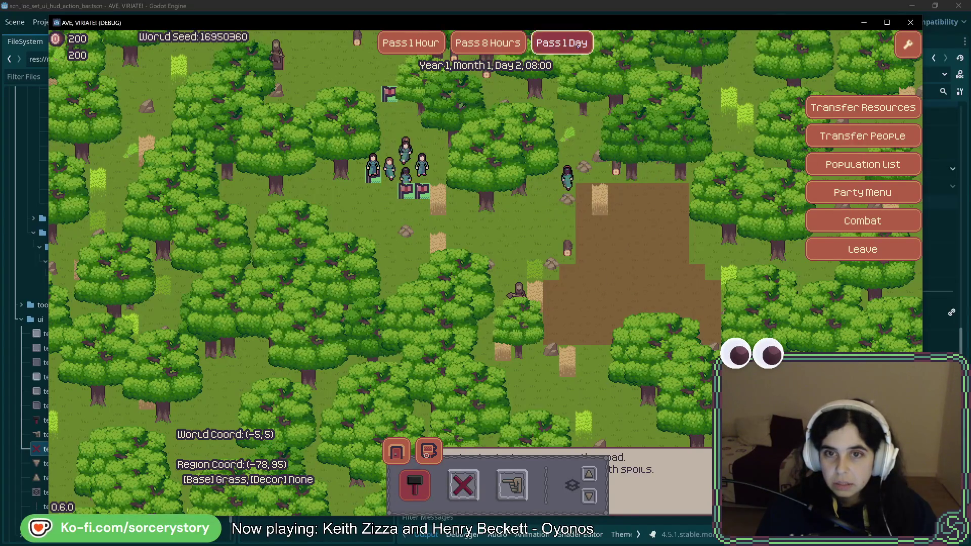
{"action": "left_click", "coordinate": [577, 45]}
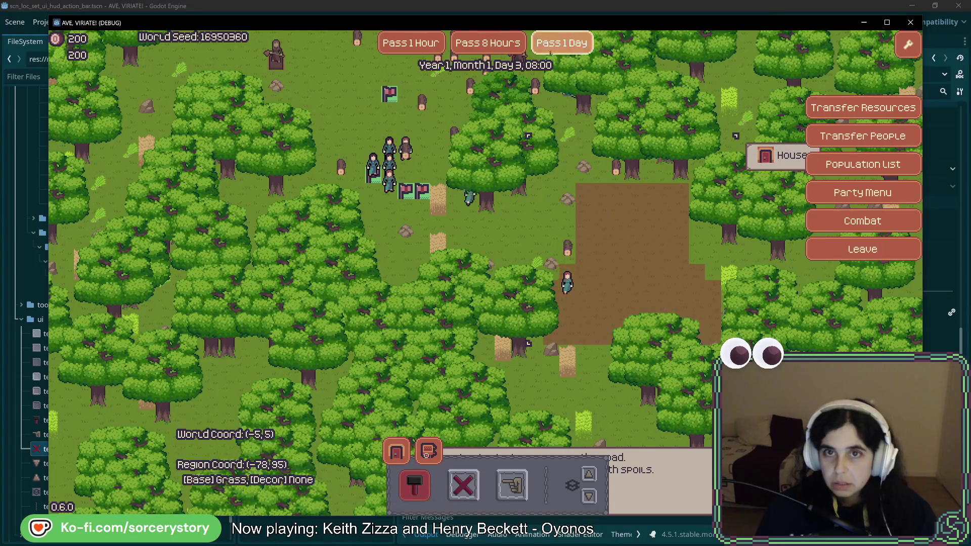
{"action": "left_click", "coordinate": [488, 46]}
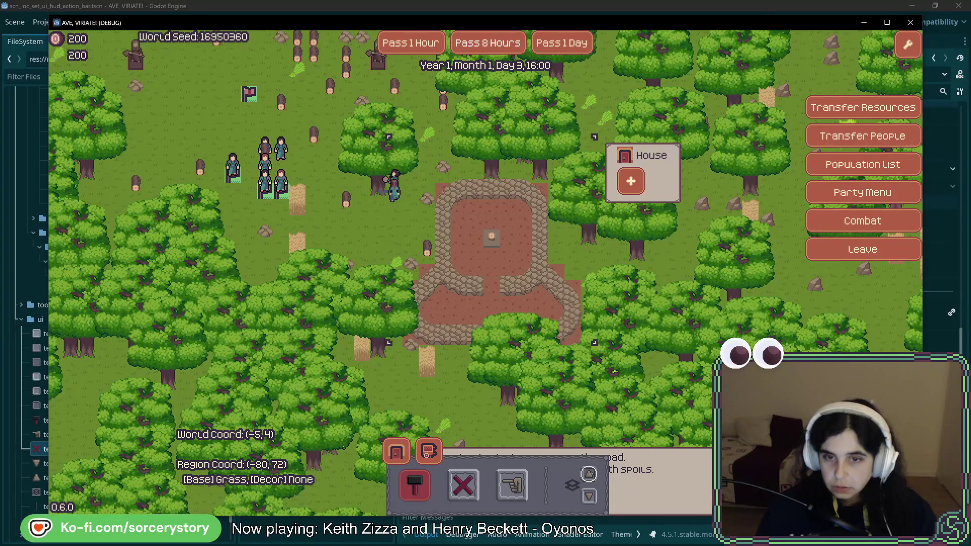
Step the house layers between roof, walls and floor, then toggle build mode off and on
{"action": "left_click", "coordinate": [588, 474]}
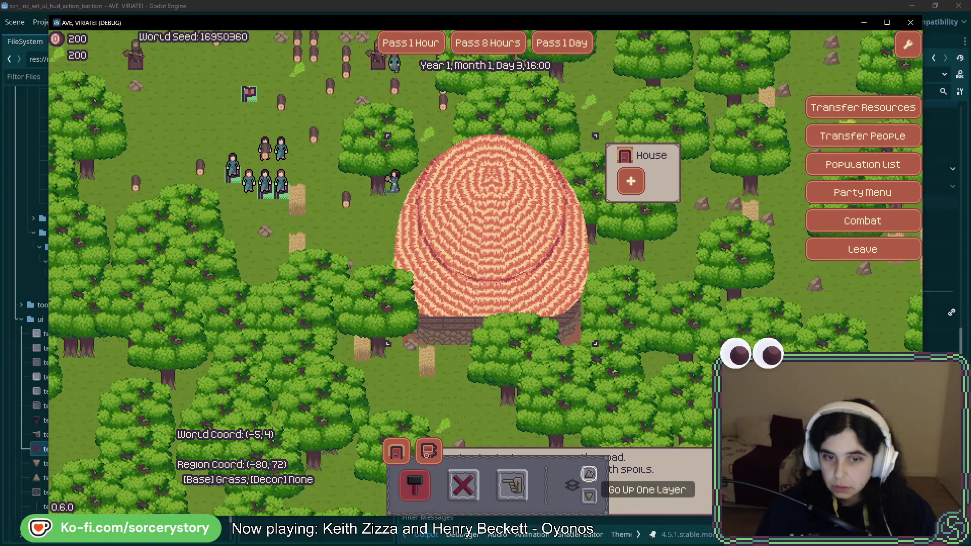
{"action": "left_click", "coordinate": [588, 496]}
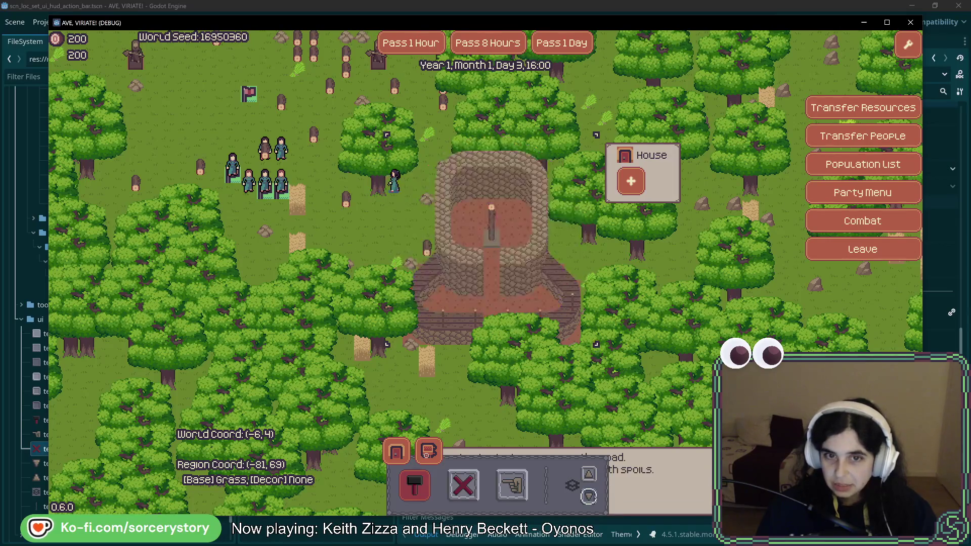
{"action": "left_click", "coordinate": [589, 496]}
{"action": "left_click", "coordinate": [589, 474]}
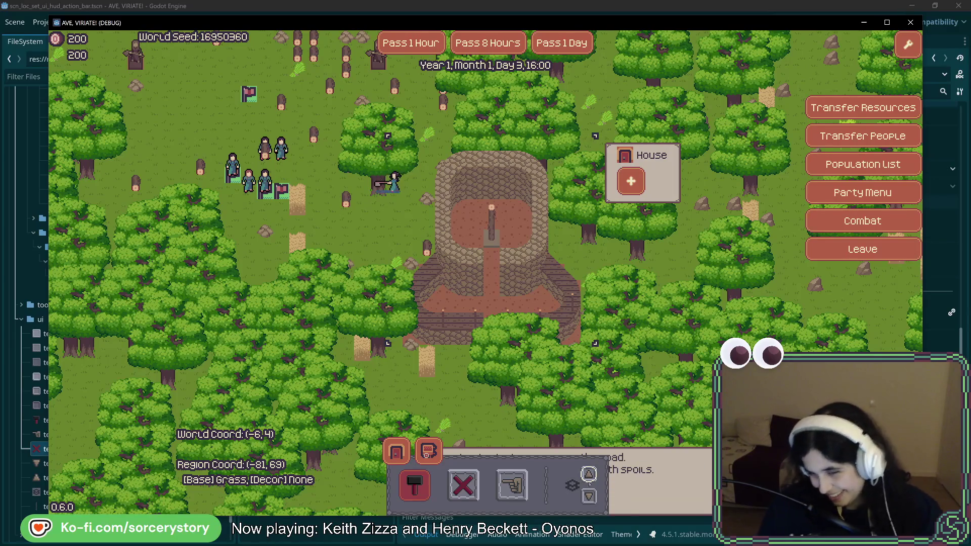
{"action": "left_click", "coordinate": [589, 496]}
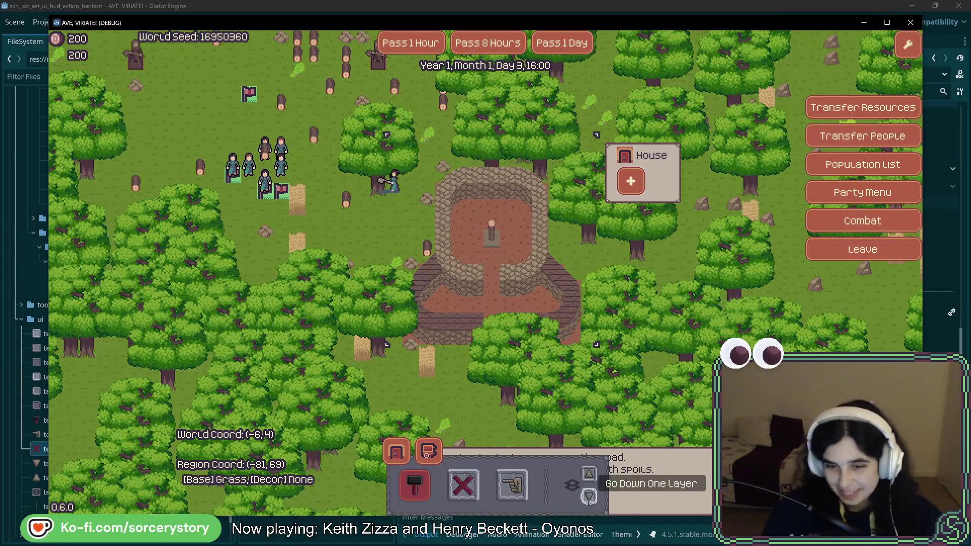
{"action": "left_click", "coordinate": [588, 474]}
{"action": "left_click", "coordinate": [589, 474]}
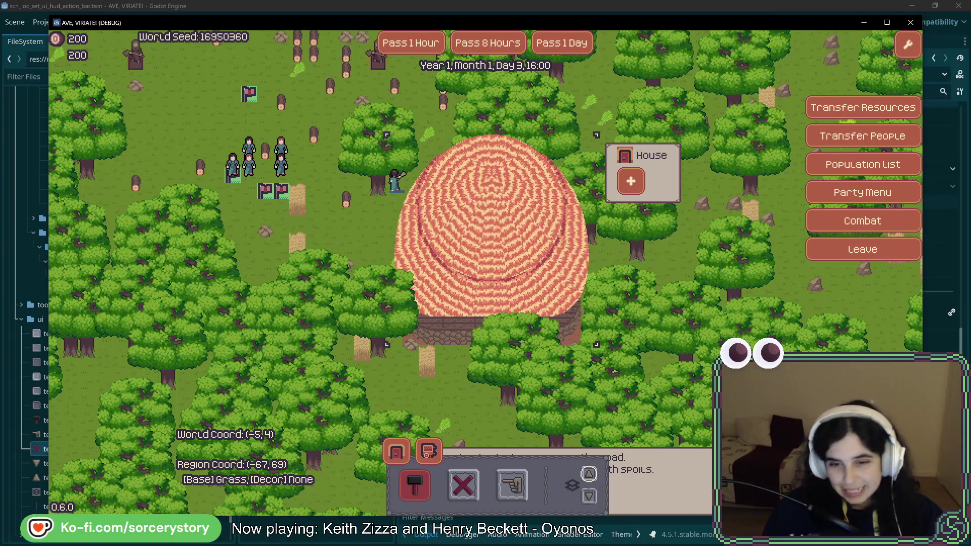
{"action": "left_click", "coordinate": [589, 497]}
{"action": "left_click", "coordinate": [589, 497]}
{"action": "left_click", "coordinate": [428, 475]}
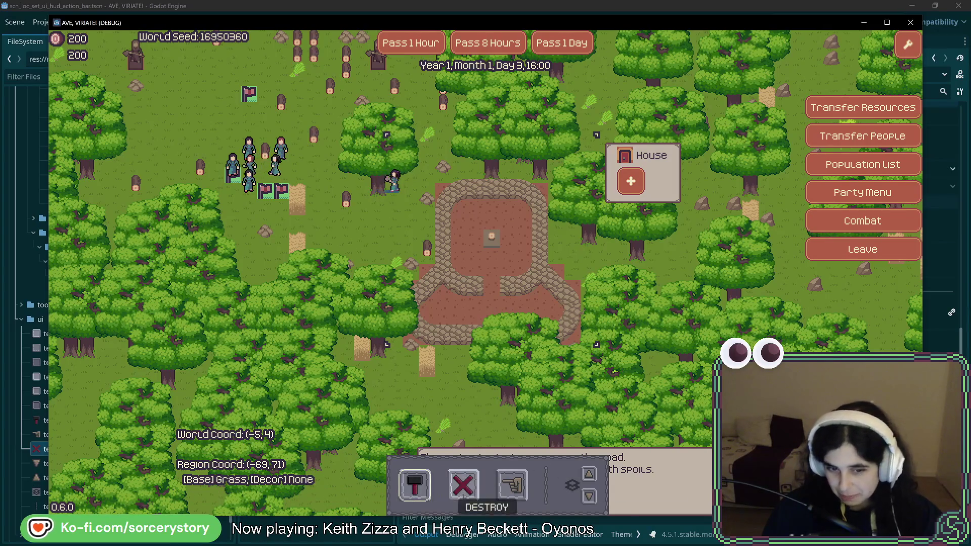
{"action": "left_click", "coordinate": [414, 486]}
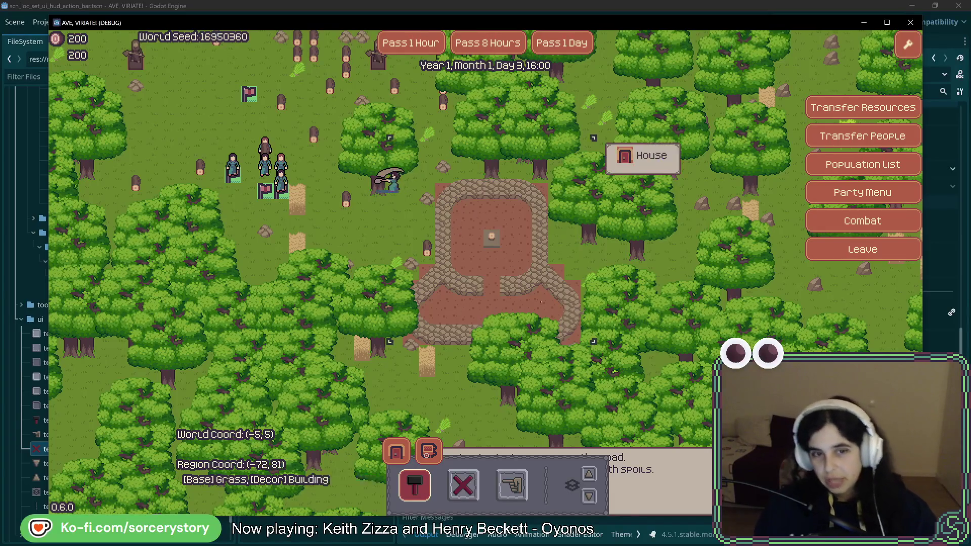
Turn build mode off, pan the map up and left, toggle Designate repeatedly, then reselect Build
{"action": "left_click", "coordinate": [512, 485]}
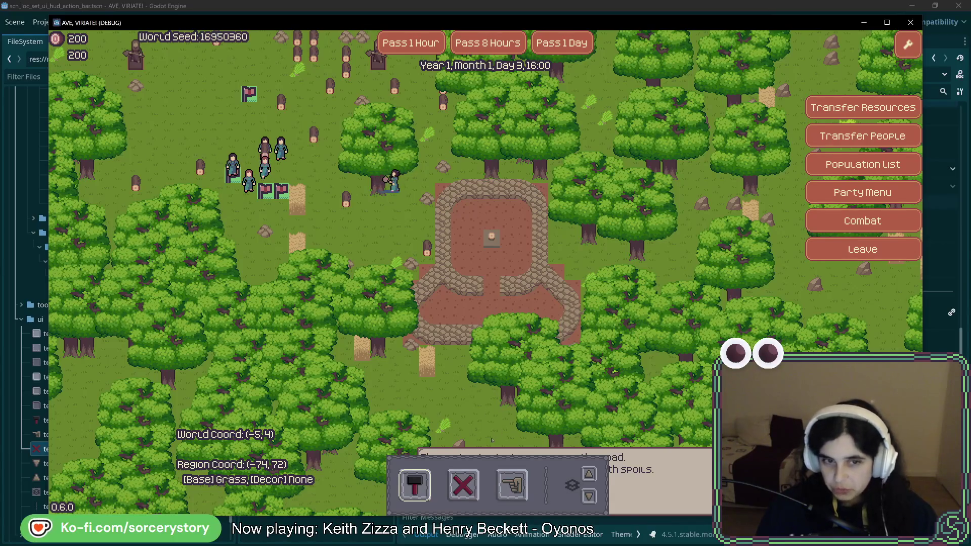
{"action": "key", "text": "a"}
{"action": "key", "text": "w"}
{"action": "key", "text": "a"}
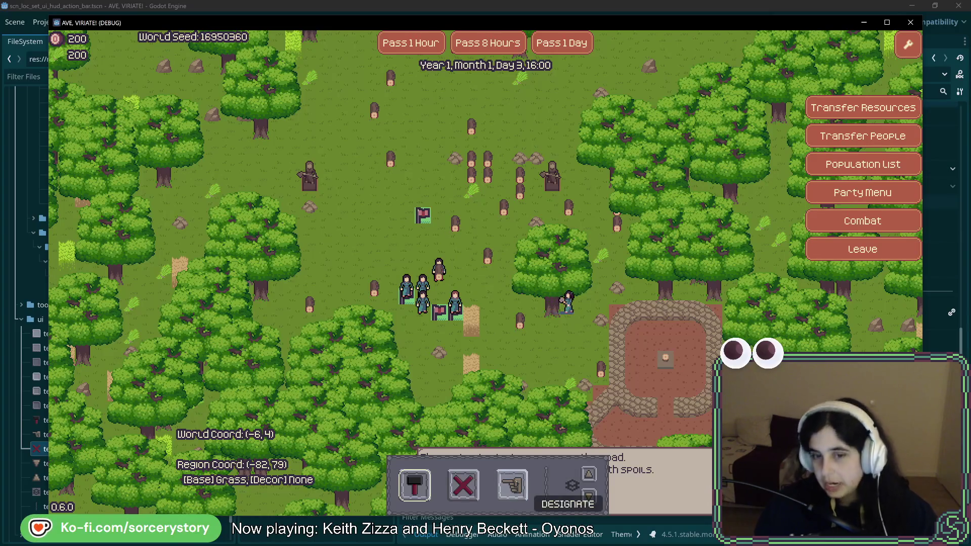
{"action": "left_click", "coordinate": [512, 485]}
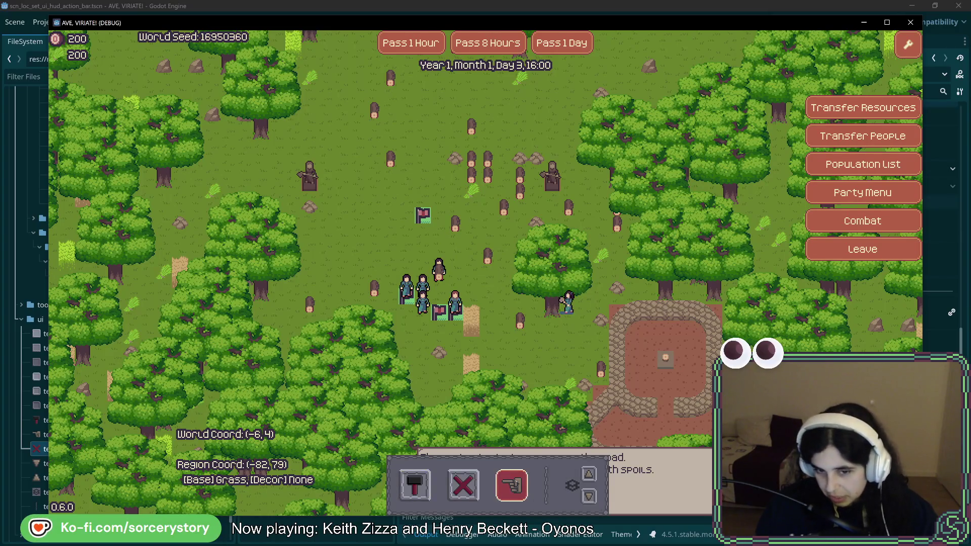
{"action": "left_click", "coordinate": [508, 490]}
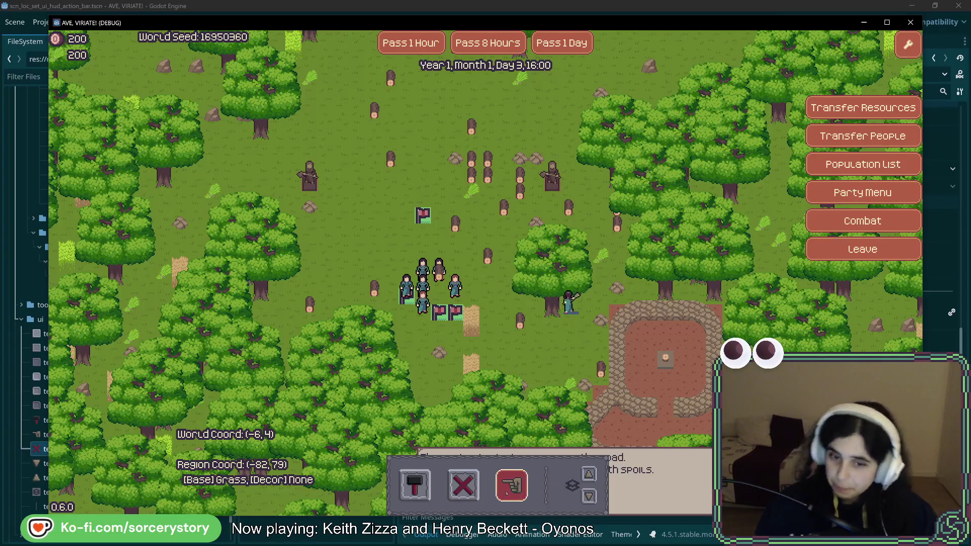
{"action": "left_click", "coordinate": [508, 489]}
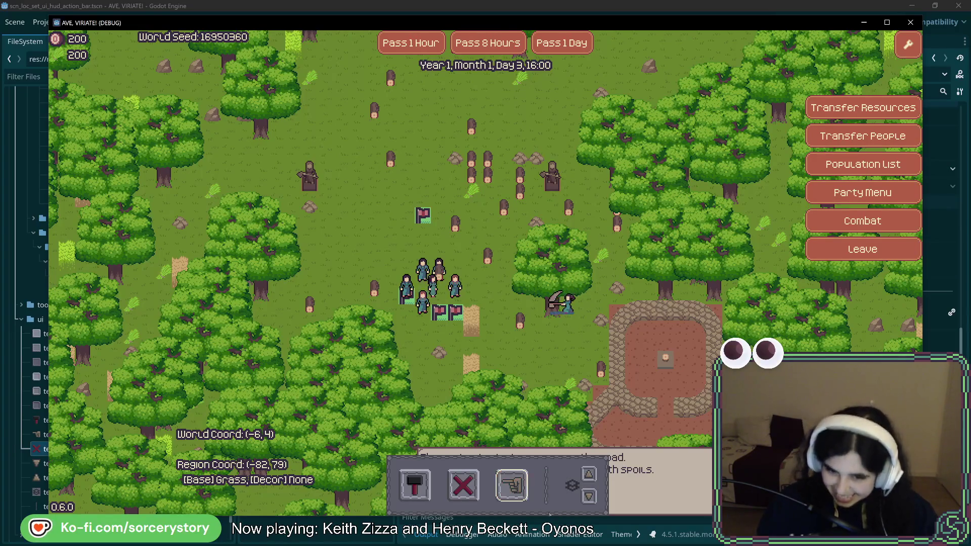
{"action": "left_click", "coordinate": [511, 485]}
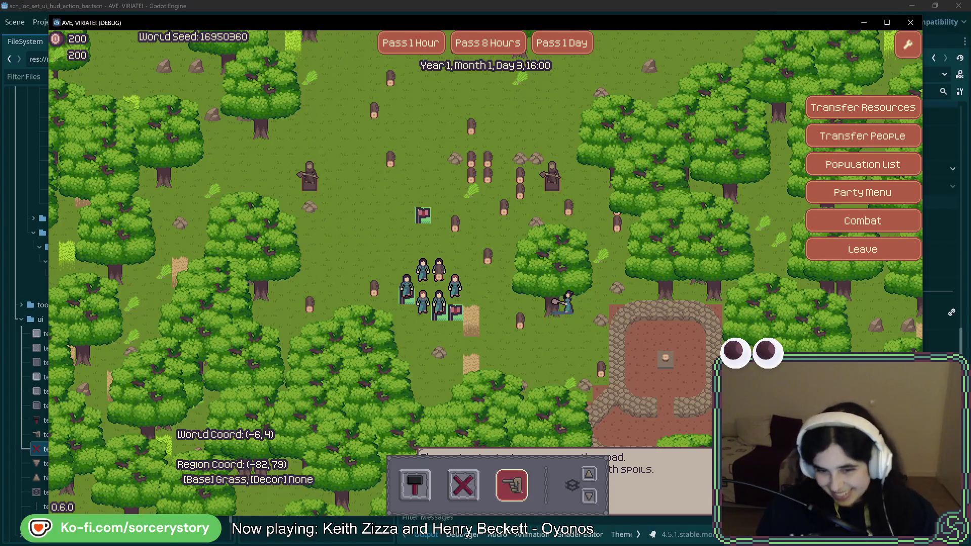
{"action": "left_click", "coordinate": [414, 485]}
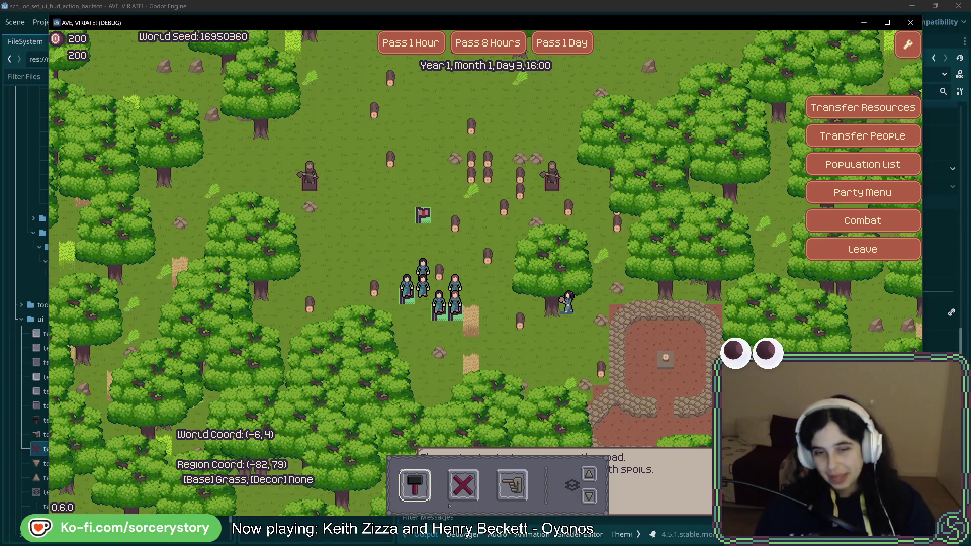